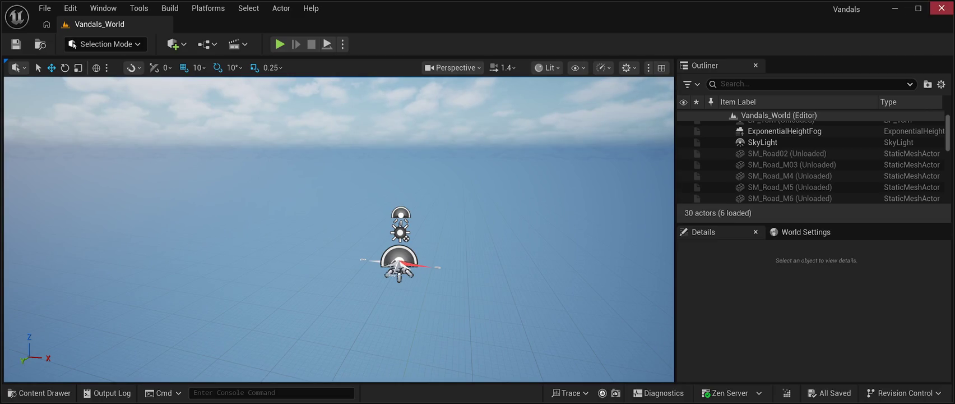
Close the editor so the project can be relaunched on the Vandals_World level.
{"action": "left_click", "coordinate": [942, 8]}
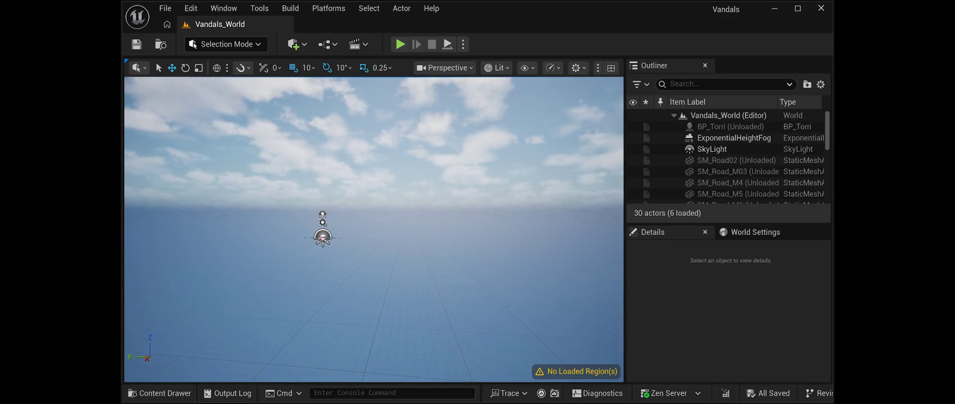
{"action": "left_click", "coordinate": [821, 8]}
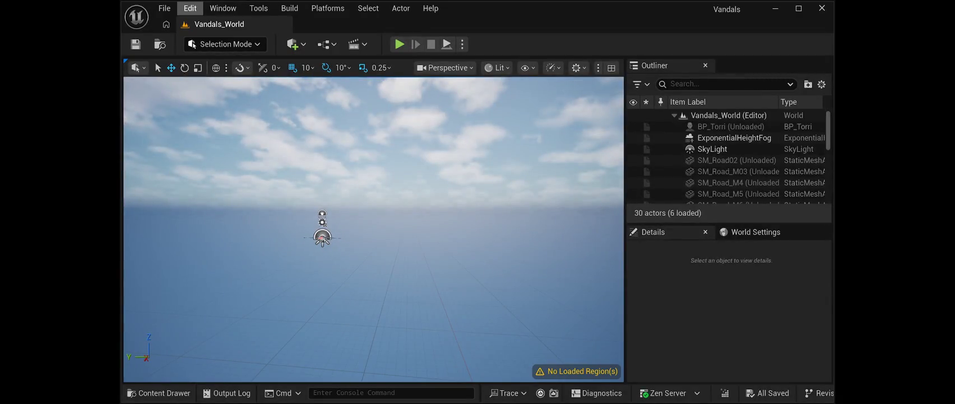
{"action": "left_click", "coordinate": [190, 8]}
{"action": "key", "text": "Escape"}
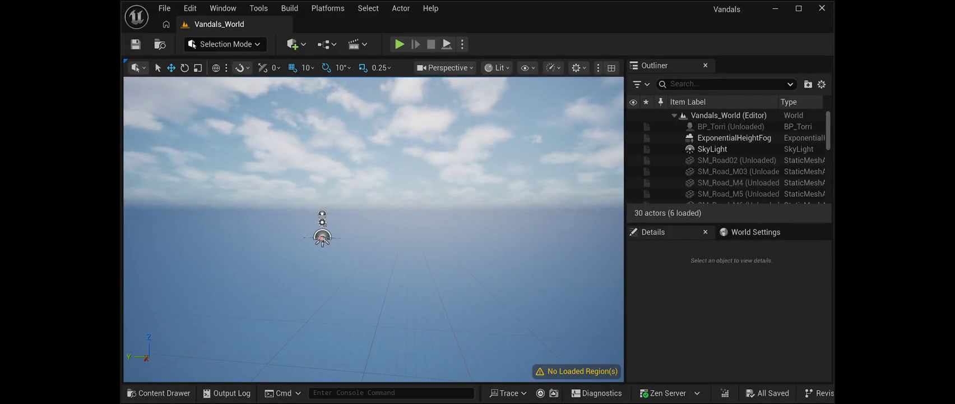
{"action": "left_click", "coordinate": [190, 8]}
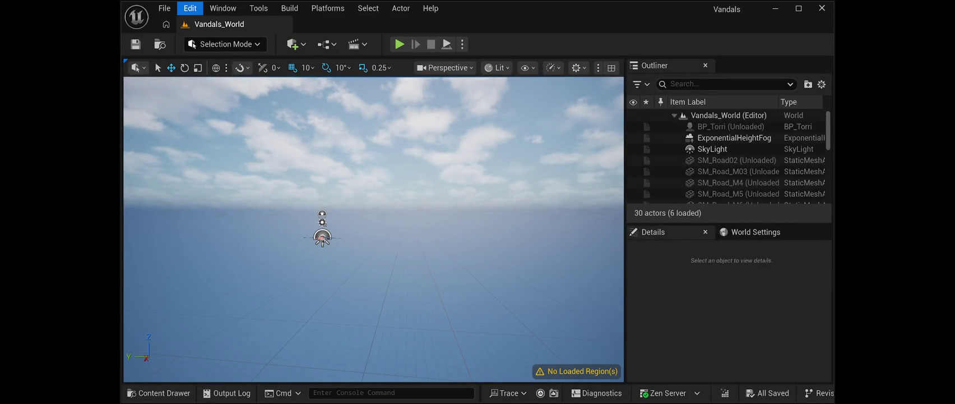
{"action": "key", "text": "Escape"}
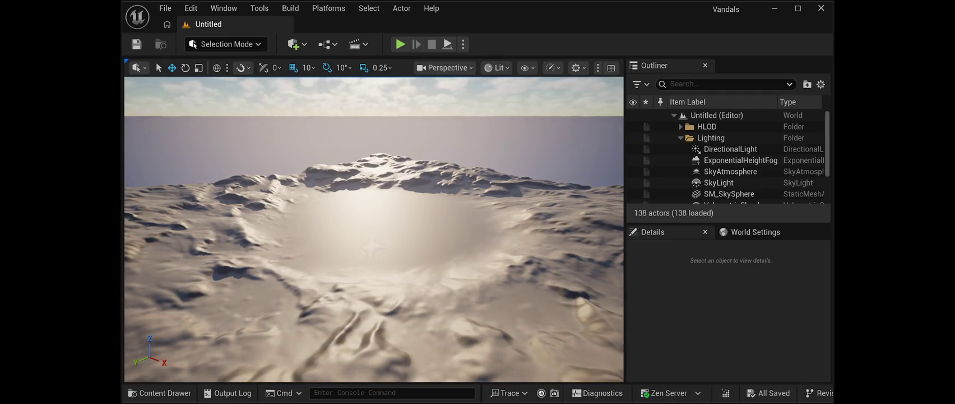
Scroll the viewport over the empty grid of the new Untitled level.
{"action": "scroll", "coordinate": [374, 230], "scroll_direction": "up", "scroll_amount": 2}
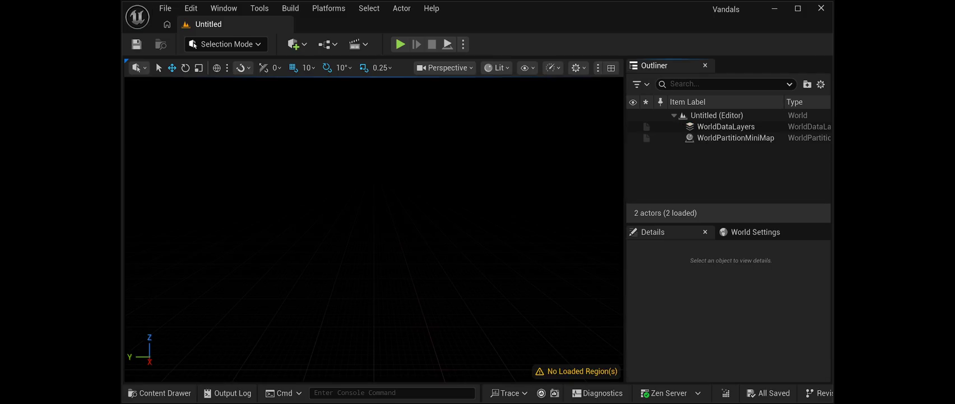
Maximize the editor window so it fills the screen.
{"action": "left_click", "coordinate": [798, 8]}
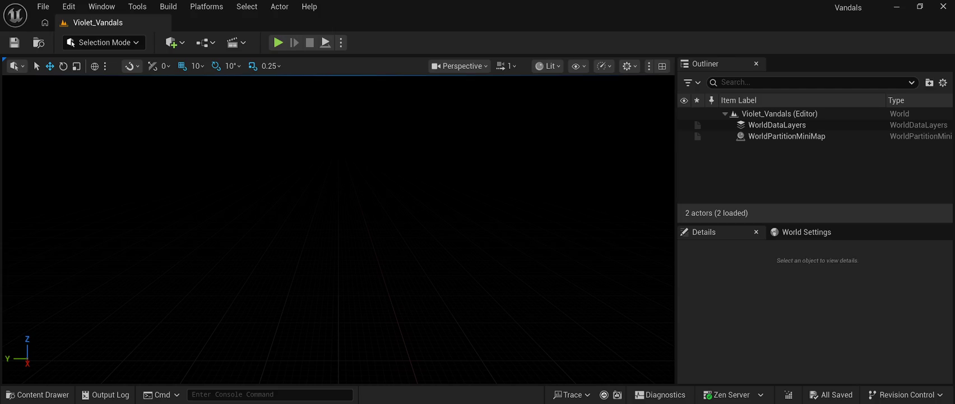
Close the editor, relaunch the Vandals project, and maximize the reopened window.
{"action": "left_click", "coordinate": [943, 6]}
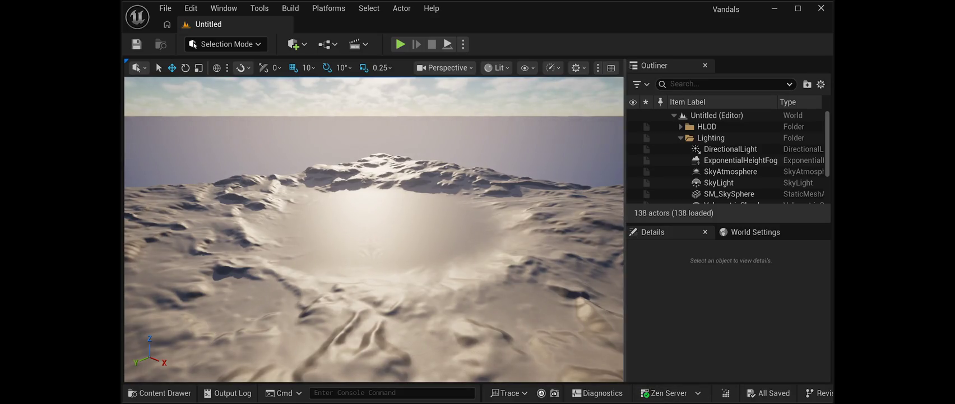
{"action": "left_click", "coordinate": [798, 7]}
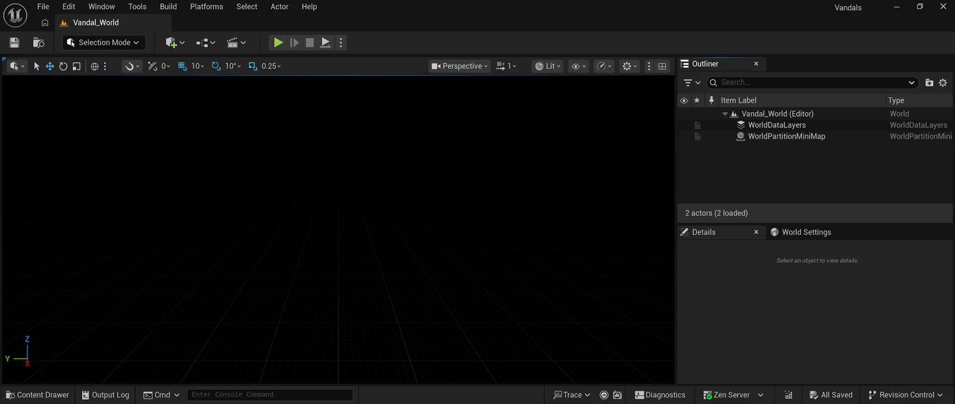
Close the editor to restart the Vandals project.
{"action": "left_click", "coordinate": [943, 6]}
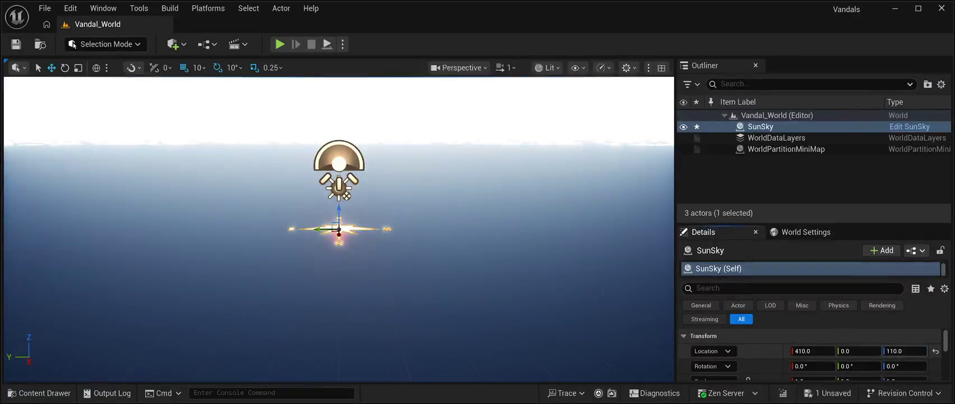
Reset the SunSky and SkyLight locations back to the world origin.
{"action": "left_click", "coordinate": [903, 351]}
{"action": "left_click", "coordinate": [936, 351]}
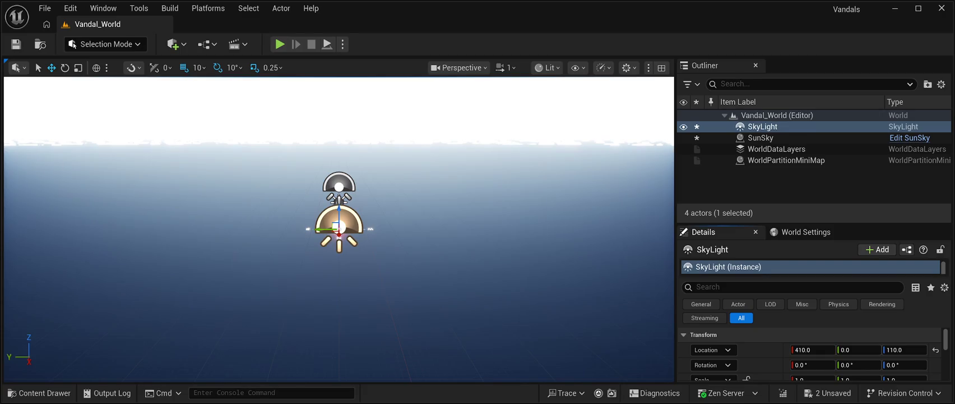
{"action": "left_click", "coordinate": [935, 349]}
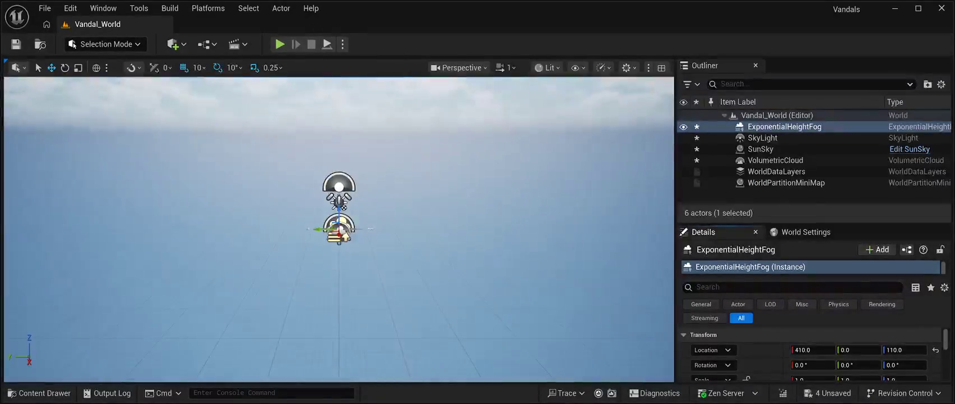
Reset the ExponentialHeightFog location to 0, 0, 0 and save all changes.
{"action": "mouse_move", "coordinate": [339, 224]}
{"action": "left_mouse_down"}
{"action": "mouse_move", "coordinate": [364, 191]}
{"action": "mouse_move", "coordinate": [364, 227]}
{"action": "mouse_move", "coordinate": [336, 224]}
{"action": "mouse_move", "coordinate": [392, 225]}
{"action": "mouse_move", "coordinate": [337, 205]}
{"action": "mouse_move", "coordinate": [331, 163]}
{"action": "mouse_move", "coordinate": [332, 197]}
{"action": "mouse_move", "coordinate": [328, 188]}
{"action": "left_mouse_up"}
{"action": "left_click", "coordinate": [936, 350]}
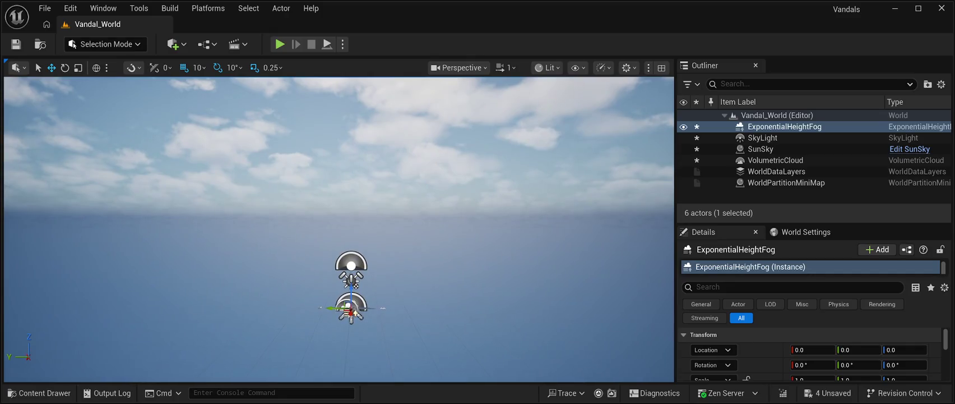
{"action": "key", "text": "ctrl+s"}
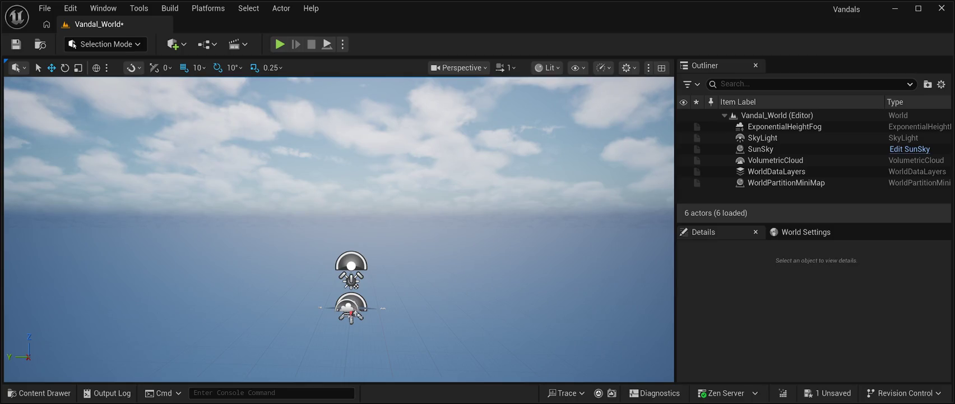
Select SunSky to show its Details properties, then save Vandal_World.
{"action": "left_click", "coordinate": [761, 148]}
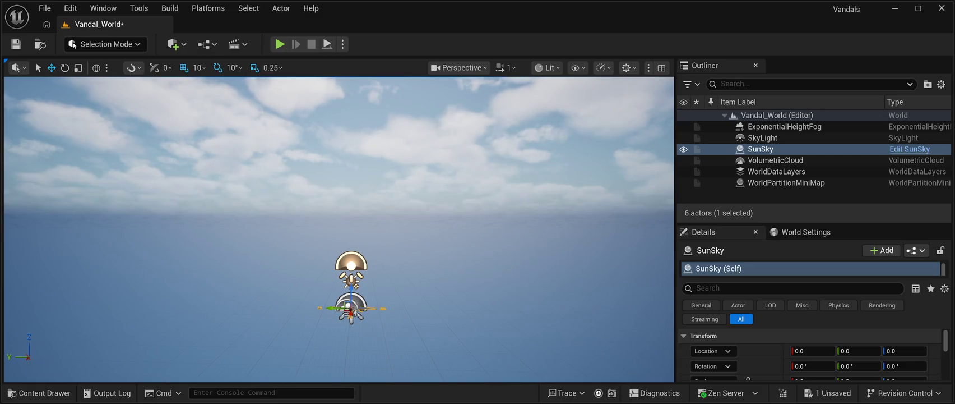
{"action": "key", "text": "ctrl+s"}
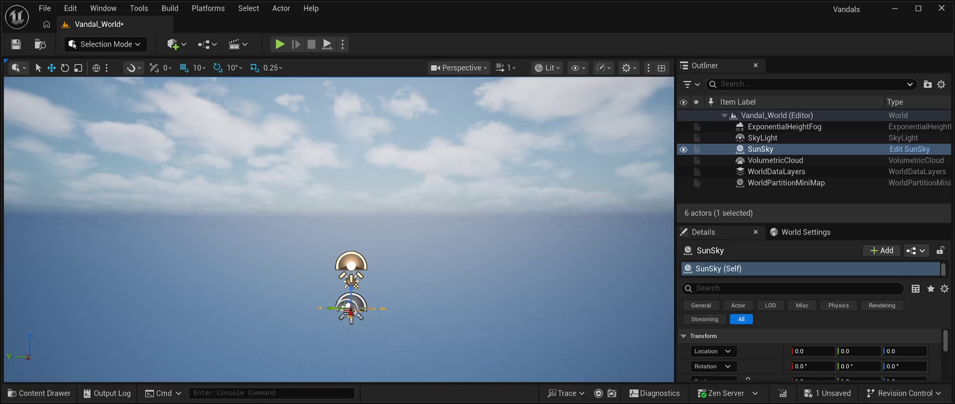
Save the Vandal_World level with Ctrl+S.
{"action": "key", "text": "ctrl+s"}
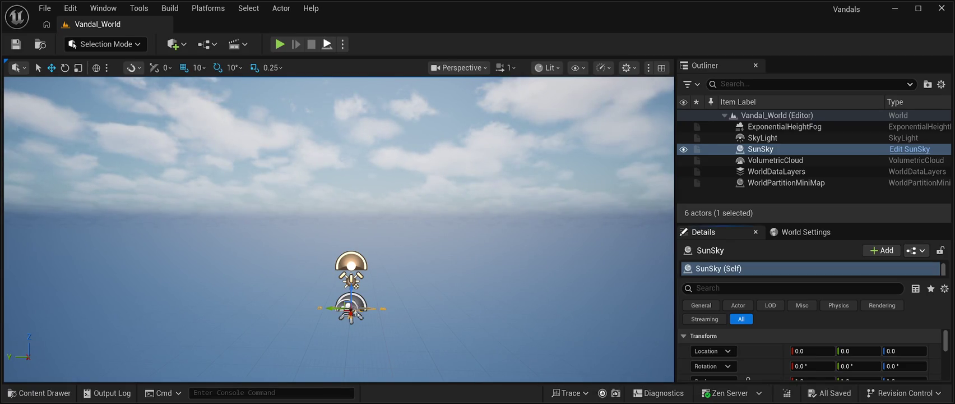
Run a quick play test of the level, then frame SunSky in the viewport.
{"action": "key", "text": "alt+p"}
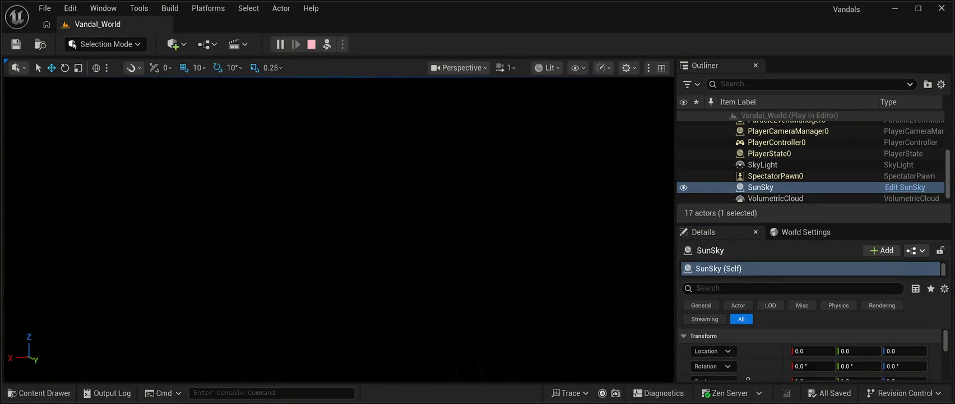
{"action": "key", "text": "Escape"}
{"action": "key", "text": "f"}
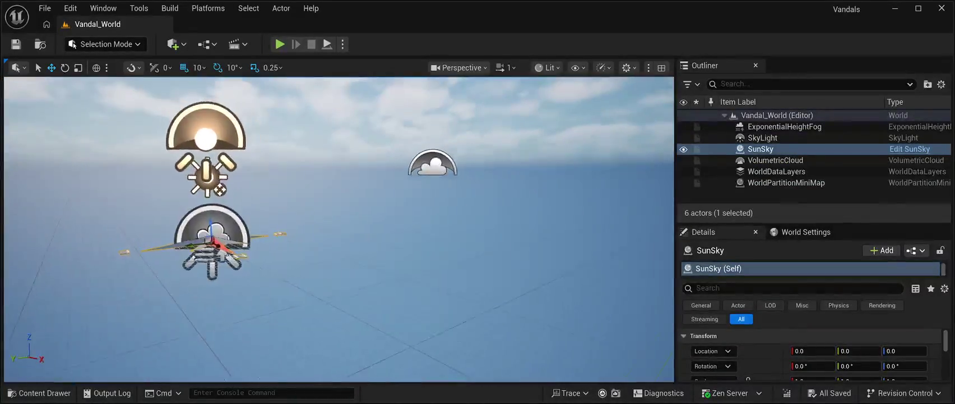
Reset the VolumetricCloud location to 0, 0, 0, save, and frame the cloud.
{"action": "left_click", "coordinate": [775, 159]}
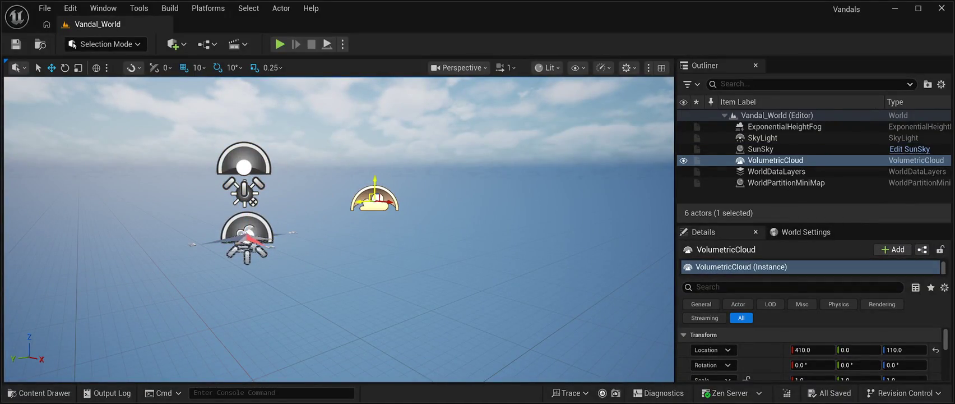
{"action": "left_click", "coordinate": [936, 349]}
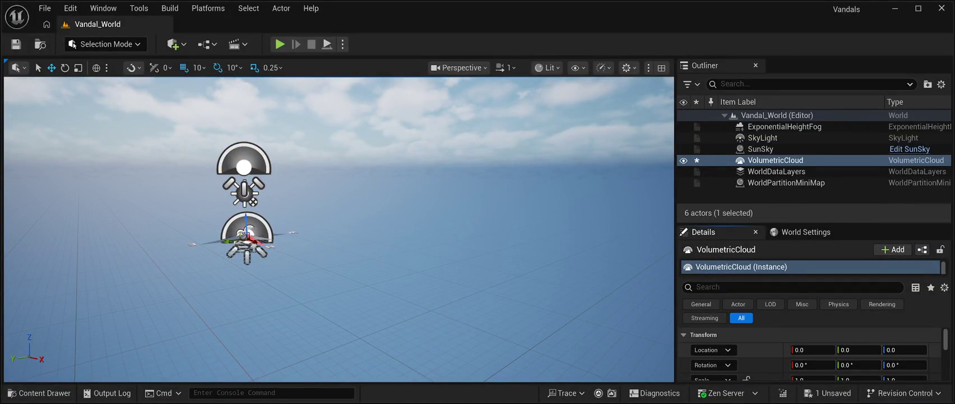
{"action": "key", "text": "ctrl+s"}
{"action": "key", "text": "f"}
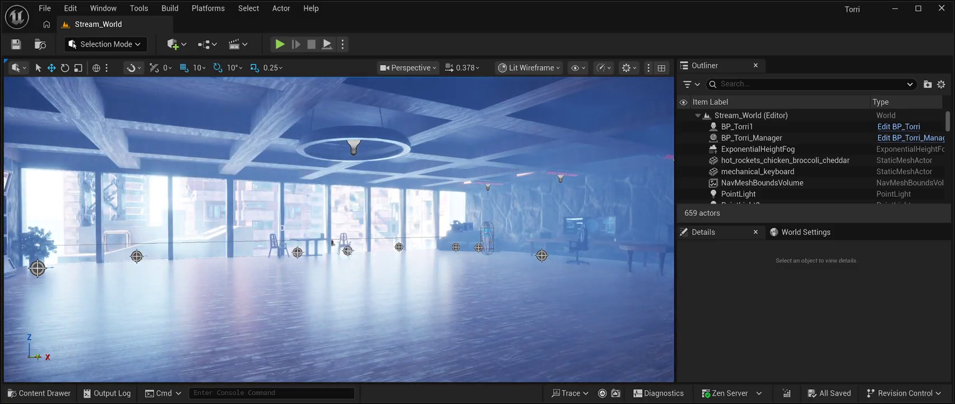
Fly the viewport toward the stone doorway and open the Content Drawer on CyberPunkMegapack.
{"action": "left_click_drag", "start_coordinate": [332, 242], "coordinate": [448, 236]}
{"action": "mouse_move", "coordinate": [280, 253]}
{"action": "left_mouse_down"}
{"action": "mouse_move", "coordinate": [438, 245]}
{"action": "mouse_move", "coordinate": [411, 247]}
{"action": "mouse_move", "coordinate": [491, 281]}
{"action": "left_mouse_up"}
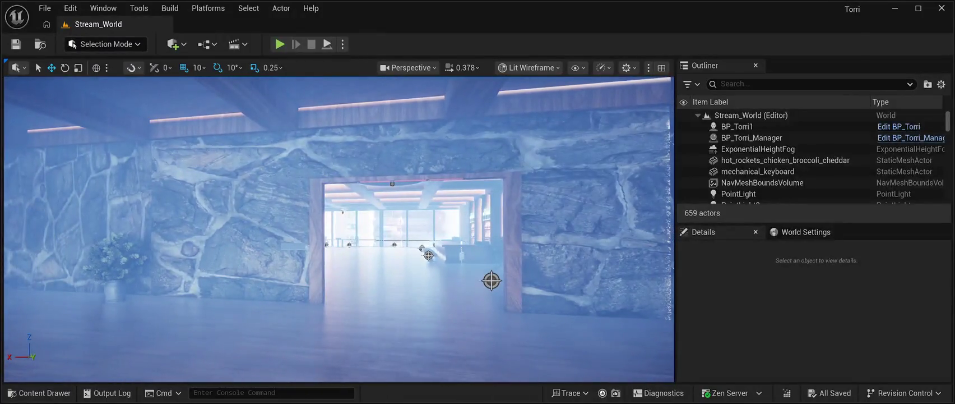
{"action": "left_click", "coordinate": [39, 393]}
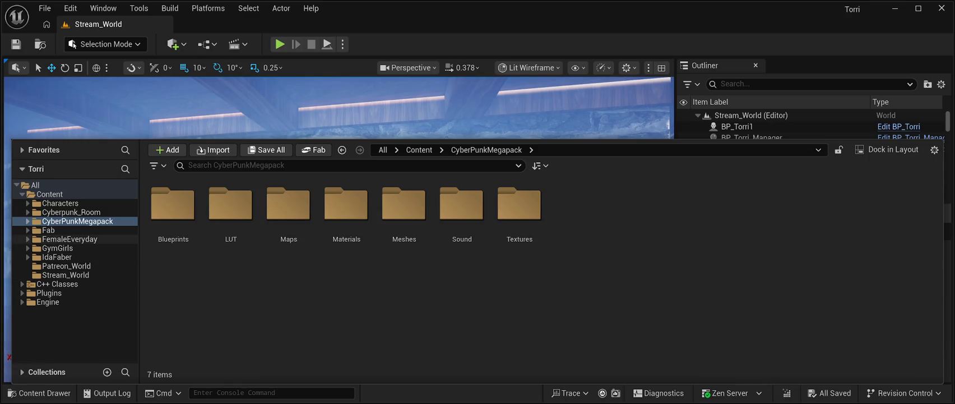
Show the Characters folder contents and select its Torri folder.
{"action": "left_click", "coordinate": [60, 203]}
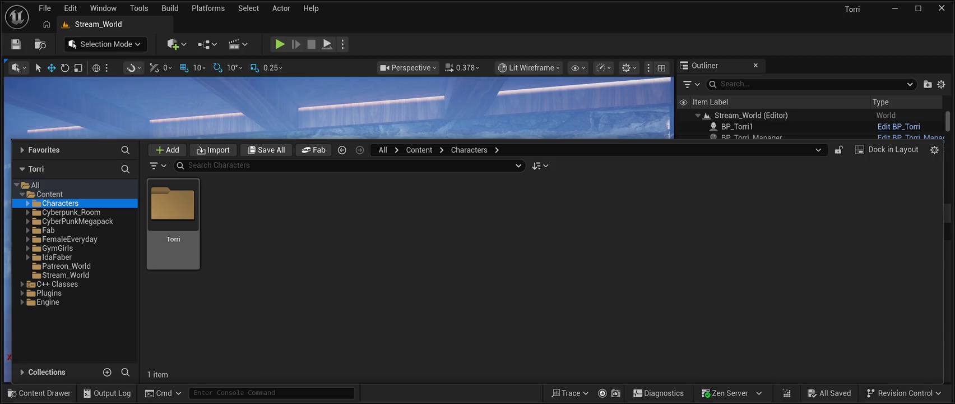
{"action": "left_click", "coordinate": [173, 219]}
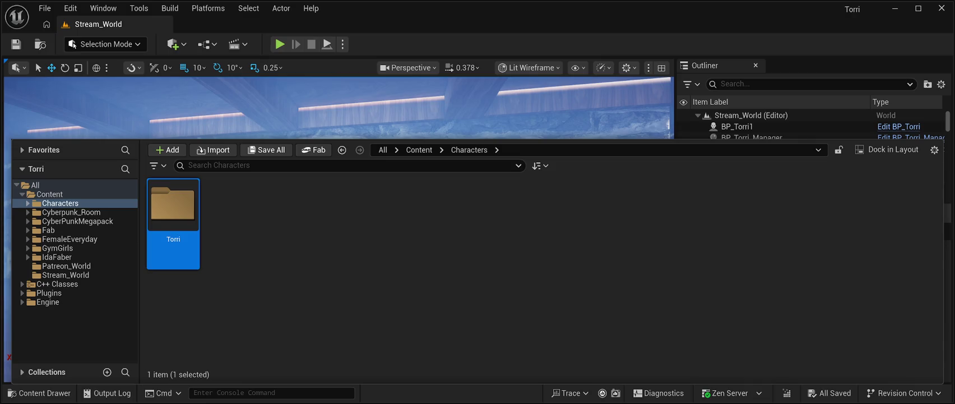
Hide the Content Drawer with Ctrl+Space to view the whole Vandal_World level.
{"action": "key", "text": "ctrl+space"}
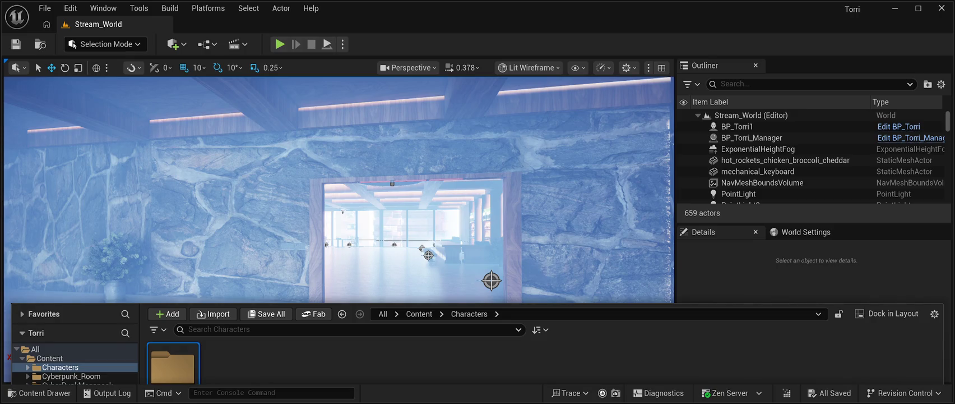
{"action": "key", "text": "ctrl+space"}
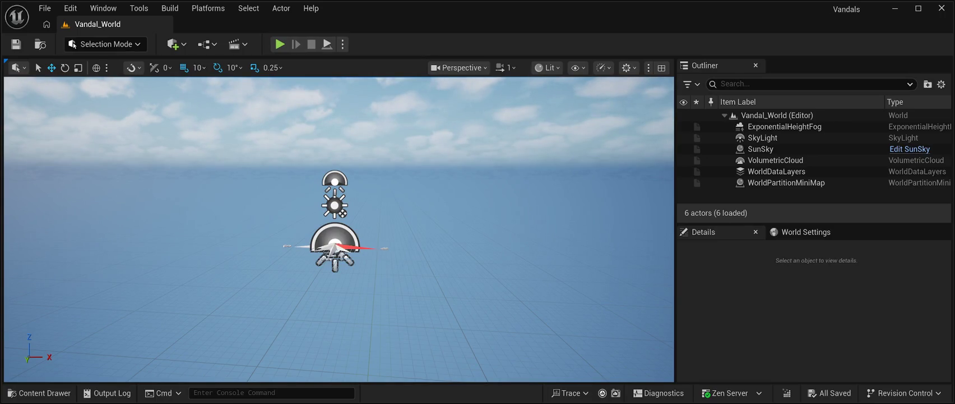
Reopen the Content Drawer and drill into Characters > Torri > Torri_Animations.
{"action": "key", "text": "ctrl+space"}
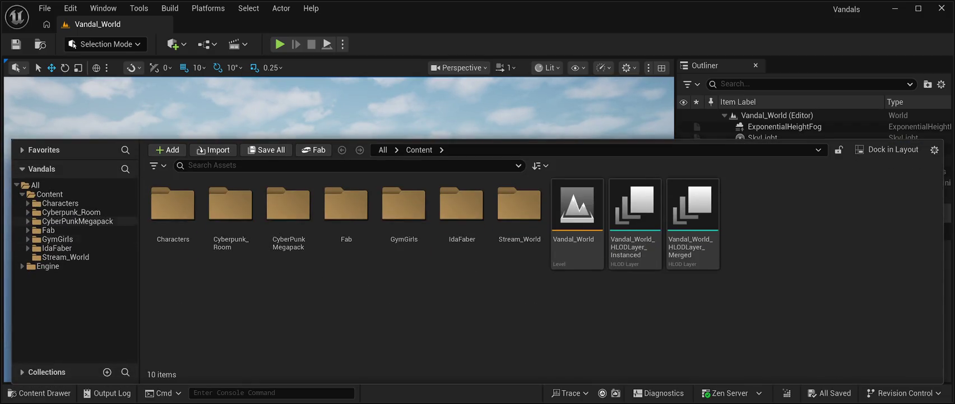
{"action": "left_click", "coordinate": [60, 203]}
{"action": "double_click", "coordinate": [173, 204]}
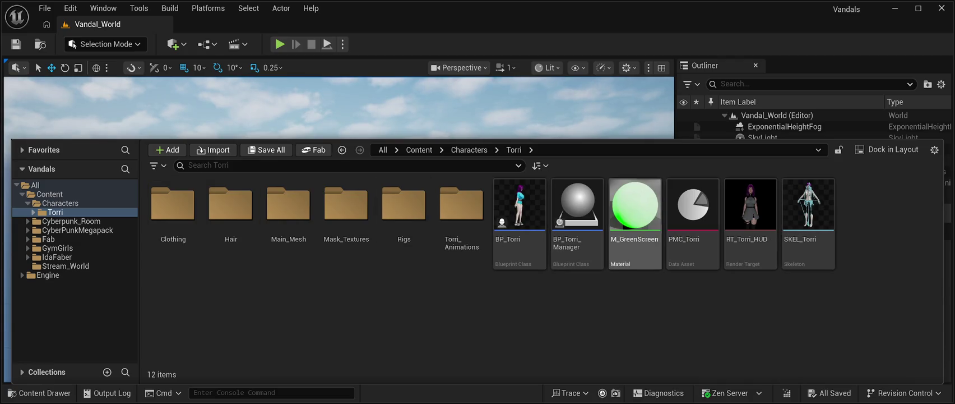
{"action": "double_click", "coordinate": [462, 205]}
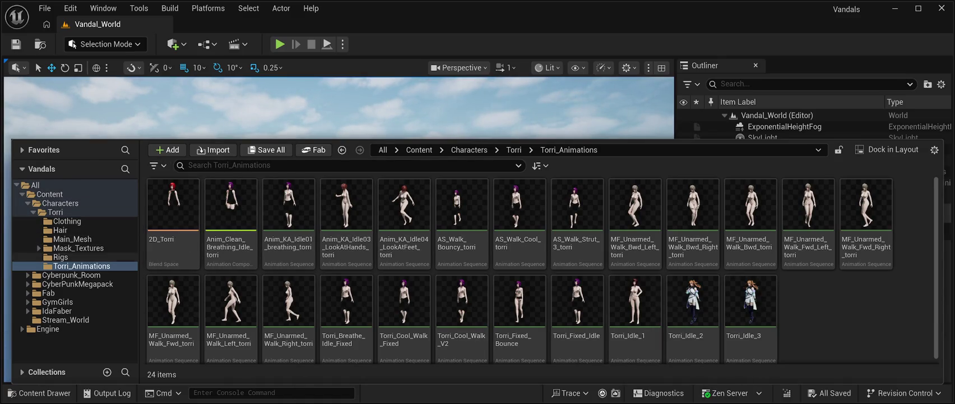
Browse the Rigs and Mask_Textures folders, including Individual_Masks and Full_Outfit_Masks.
{"action": "left_click", "coordinate": [61, 257]}
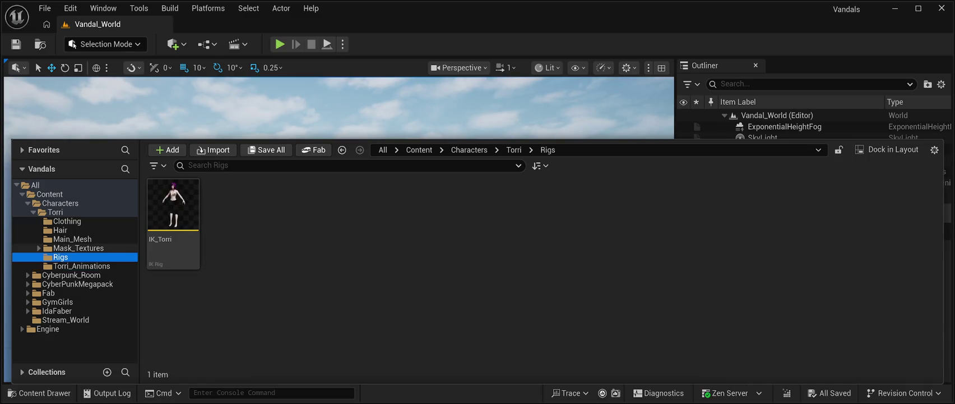
{"action": "left_click", "coordinate": [78, 248]}
{"action": "double_click", "coordinate": [230, 213]}
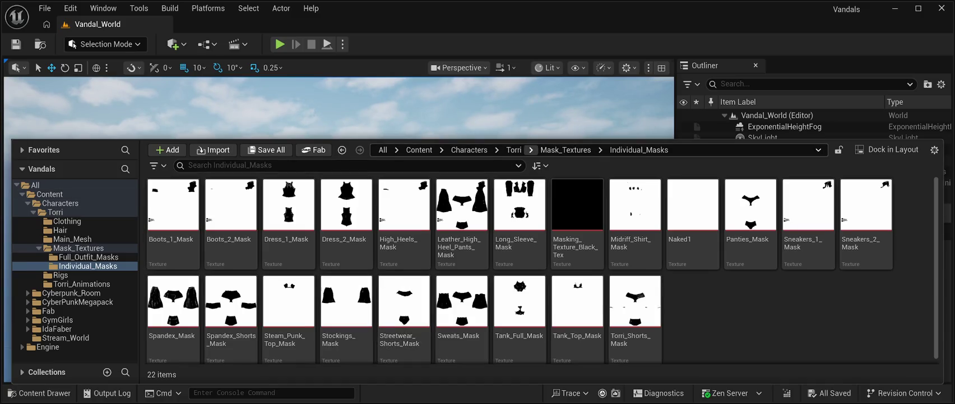
{"action": "left_click", "coordinate": [566, 150]}
{"action": "double_click", "coordinate": [173, 204]}
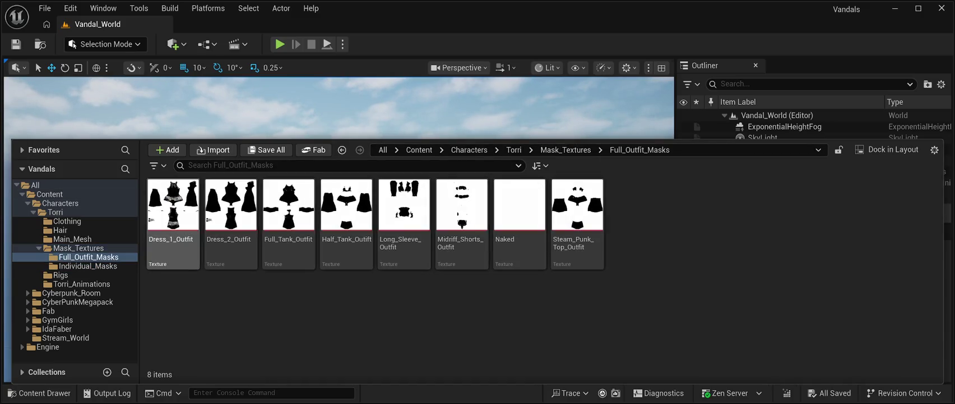
{"action": "left_click", "coordinate": [640, 149]}
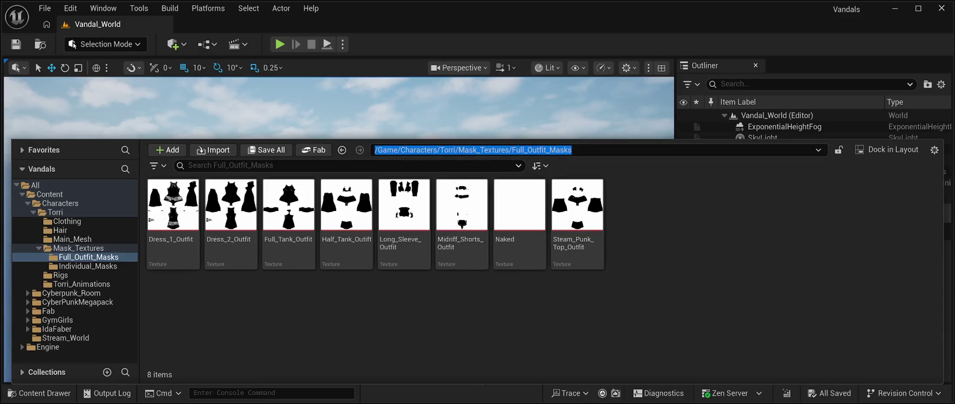
{"action": "left_click", "coordinate": [550, 150]}
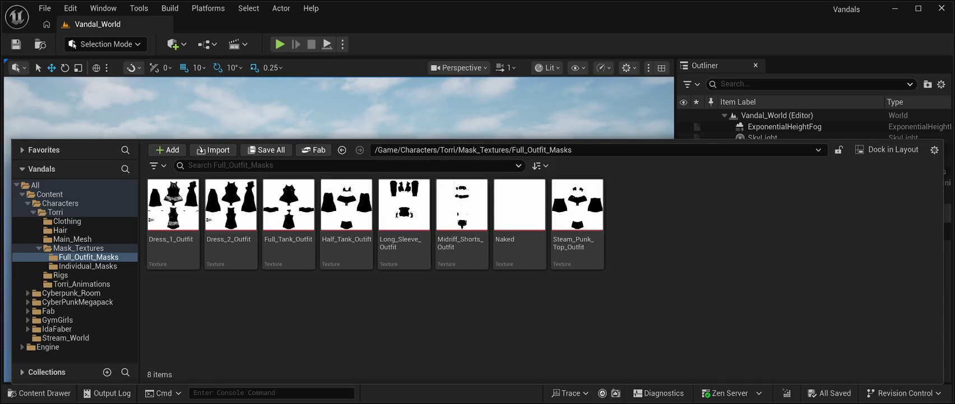
{"action": "left_click", "coordinate": [78, 248]}
Look through the Main_Mesh and Clothing meshes, return to Torri, collapse it, and hide the drawer.
{"action": "left_click", "coordinate": [72, 239]}
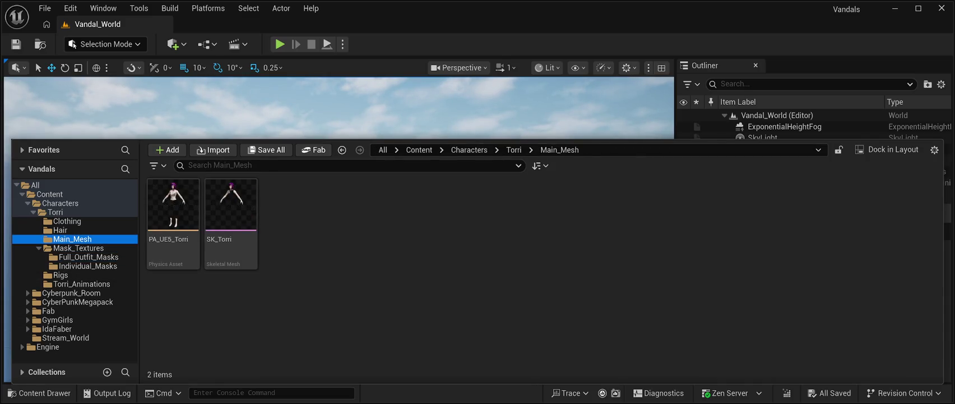
{"action": "left_click", "coordinate": [68, 221]}
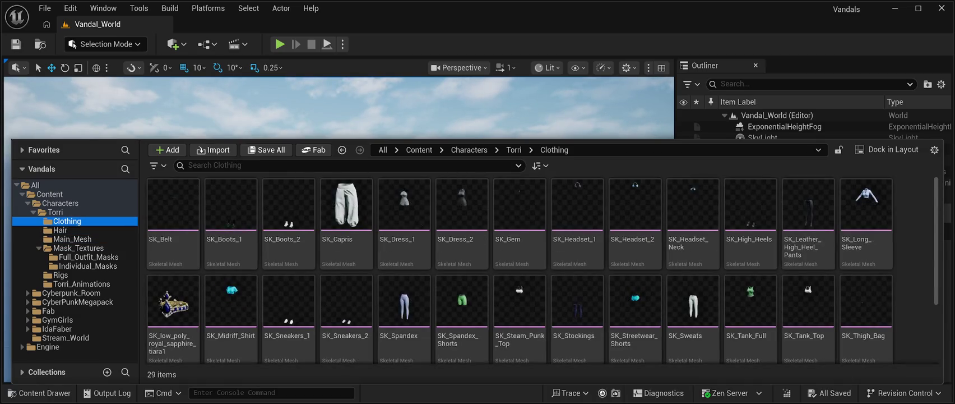
{"action": "scroll", "coordinate": [459, 292], "scroll_direction": "down", "scroll_amount": 3}
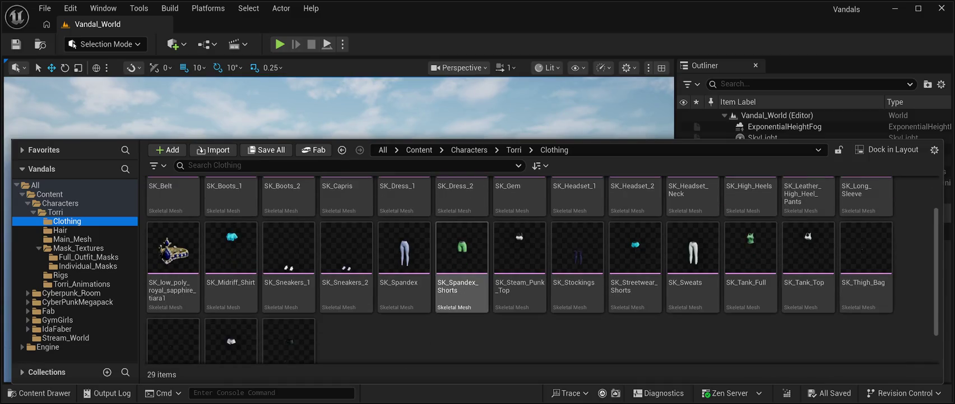
{"action": "scroll", "coordinate": [404, 269], "scroll_direction": "down", "scroll_amount": 2}
{"action": "scroll", "coordinate": [347, 314], "scroll_direction": "up", "scroll_amount": 4}
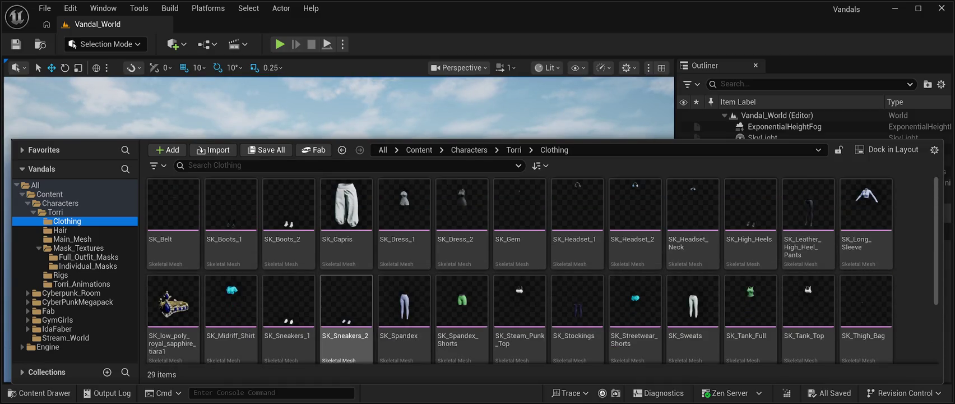
{"action": "left_click", "coordinate": [55, 212]}
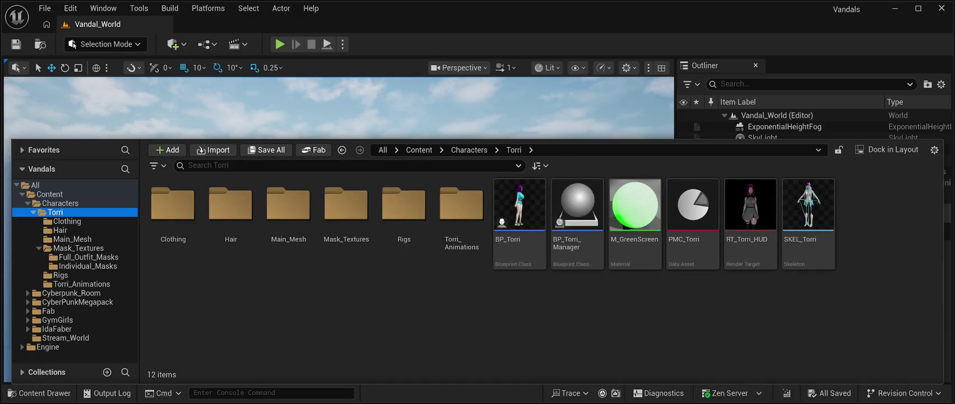
{"action": "left_click", "coordinate": [33, 212]}
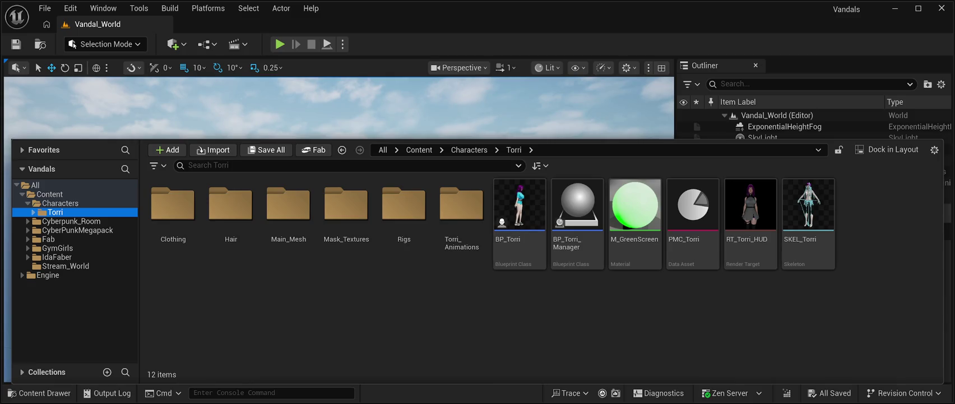
{"action": "key", "text": "ctrl+space"}
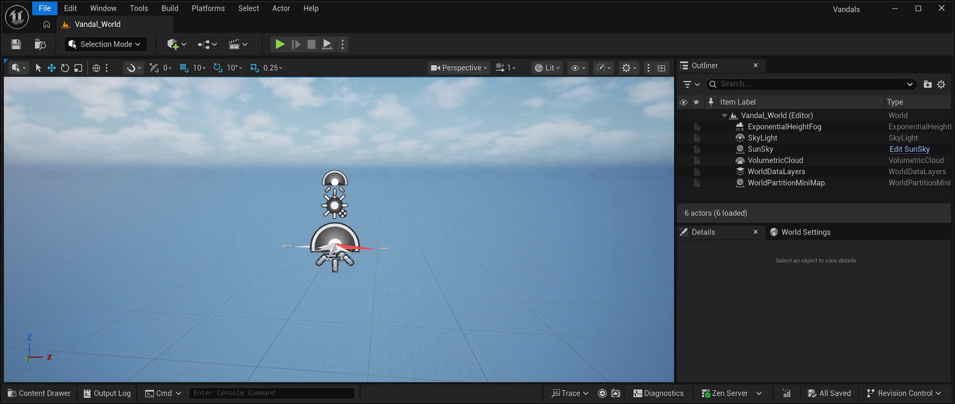
{"action": "left_click", "coordinate": [39, 393]}
{"action": "left_click", "coordinate": [39, 393]}
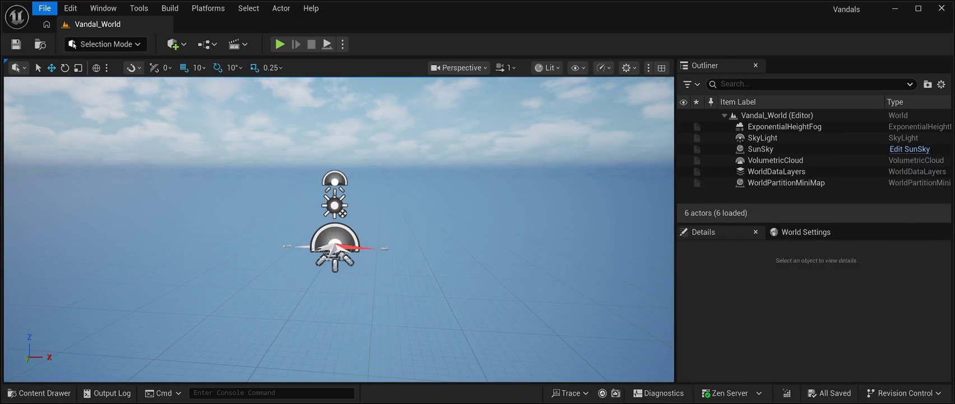
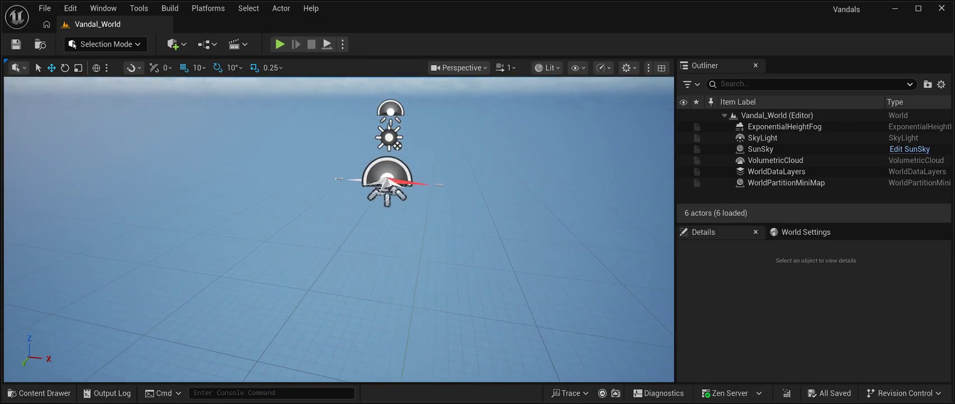
Browse the CyberPunkMegapack Meshes folder in the Content Drawer, then hide it.
{"action": "key", "text": "ctrl+space"}
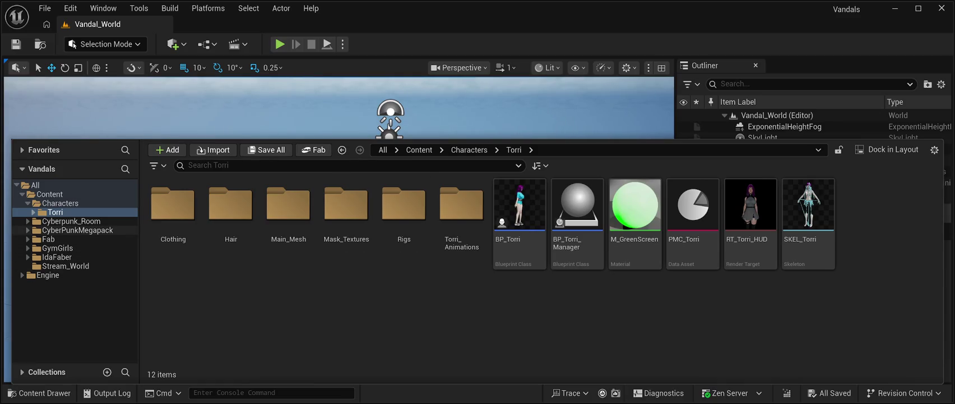
{"action": "left_click", "coordinate": [78, 230]}
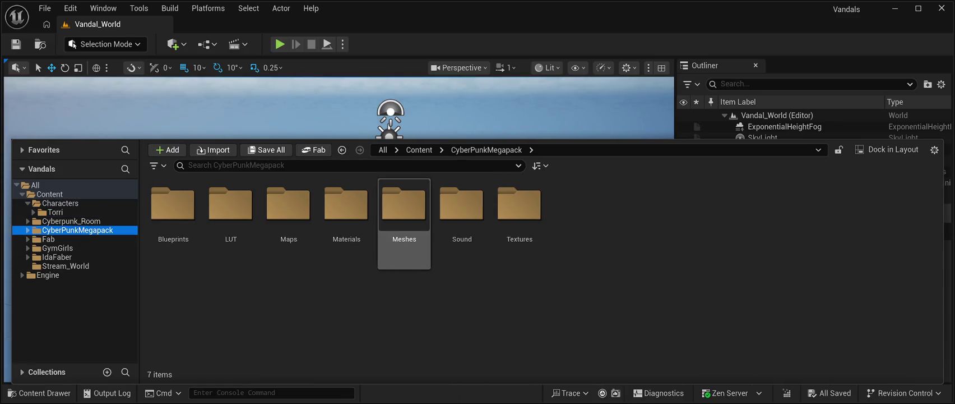
{"action": "double_click", "coordinate": [404, 205]}
{"action": "scroll", "coordinate": [752, 252], "scroll_direction": "down", "scroll_amount": 3}
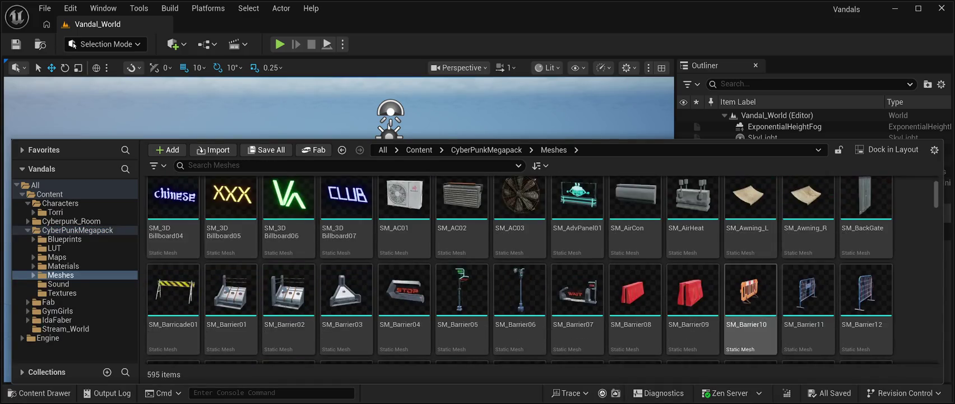
{"action": "scroll", "coordinate": [543, 269], "scroll_direction": "down", "scroll_amount": 20}
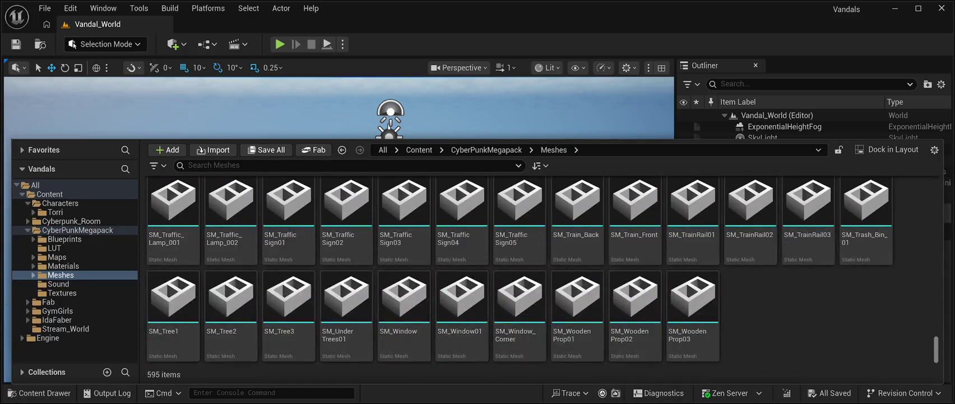
{"action": "scroll", "coordinate": [543, 269], "scroll_direction": "up", "scroll_amount": 20}
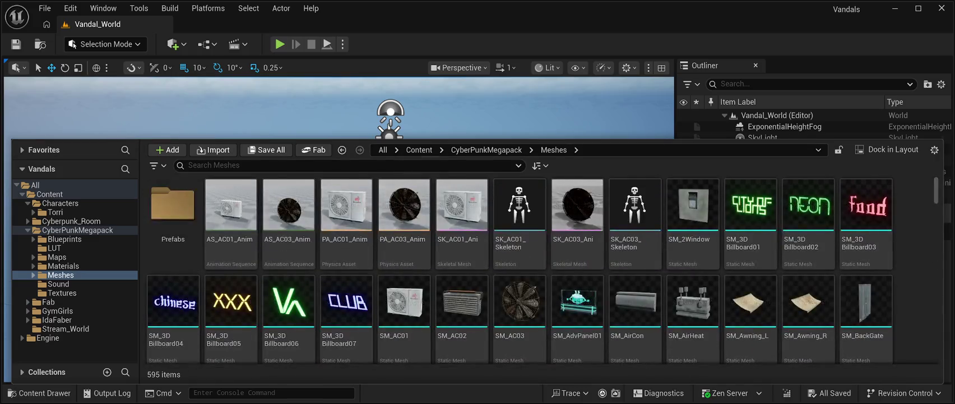
{"action": "key", "text": "ctrl+space"}
Tilt the view up toward the sky and fly the camera around the level.
{"action": "mouse_move", "coordinate": [339, 236]}
{"action": "left_mouse_down"}
{"action": "mouse_move", "coordinate": [339, 190]}
{"action": "mouse_move", "coordinate": [375, 194]}
{"action": "mouse_move", "coordinate": [381, 180]}
{"action": "mouse_move", "coordinate": [381, 235]}
{"action": "left_mouse_up"}
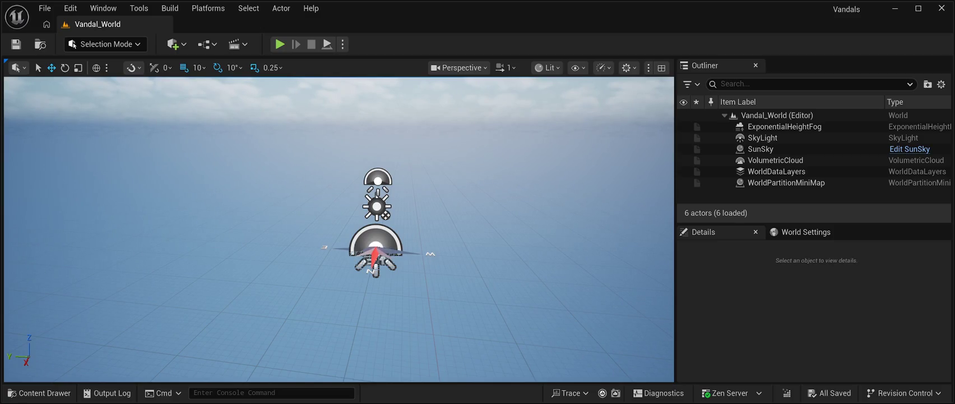
{"action": "left_click_drag", "start_coordinate": [381, 236], "coordinate": [381, 219]}
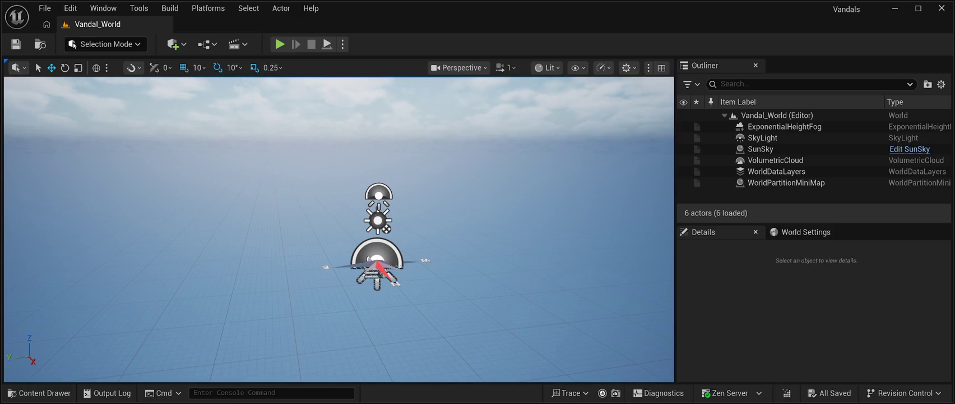
{"action": "key", "text": "e"}
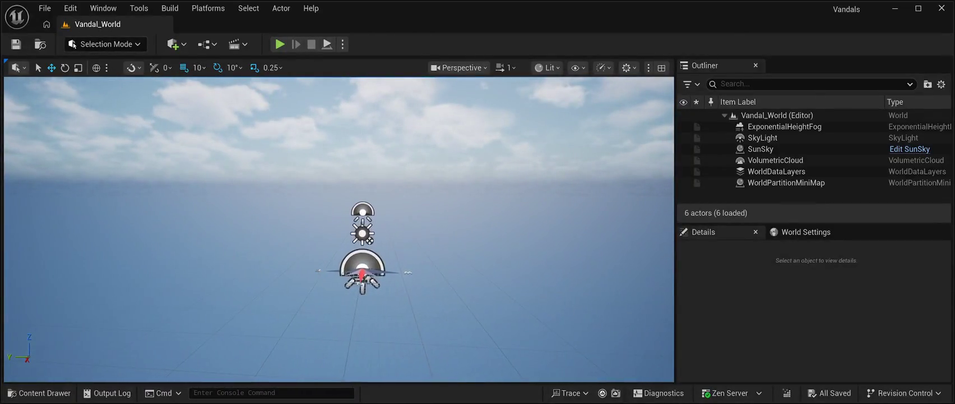
Look up the BP_Torri blueprint in the Torri folder without placing it, and save the level.
{"action": "left_click", "coordinate": [40, 392]}
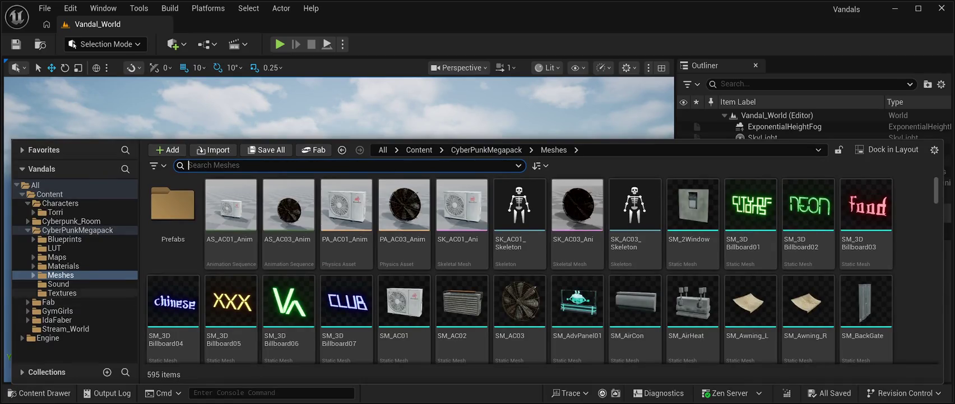
{"action": "left_click", "coordinate": [55, 212]}
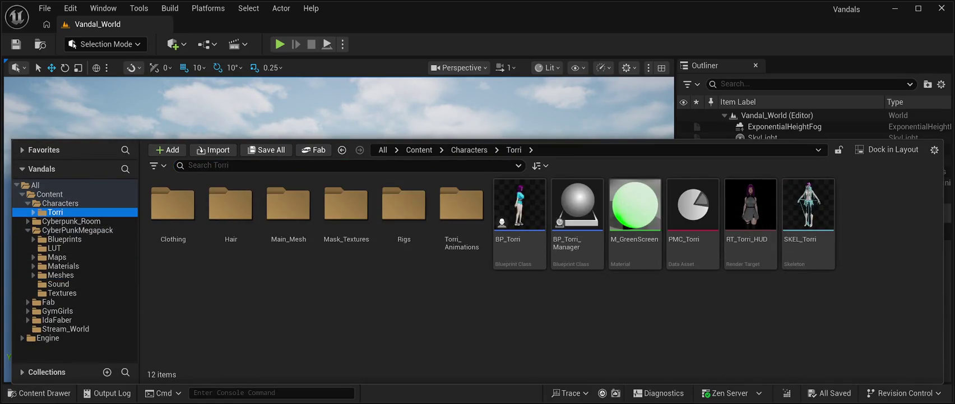
{"action": "left_click", "coordinate": [520, 213]}
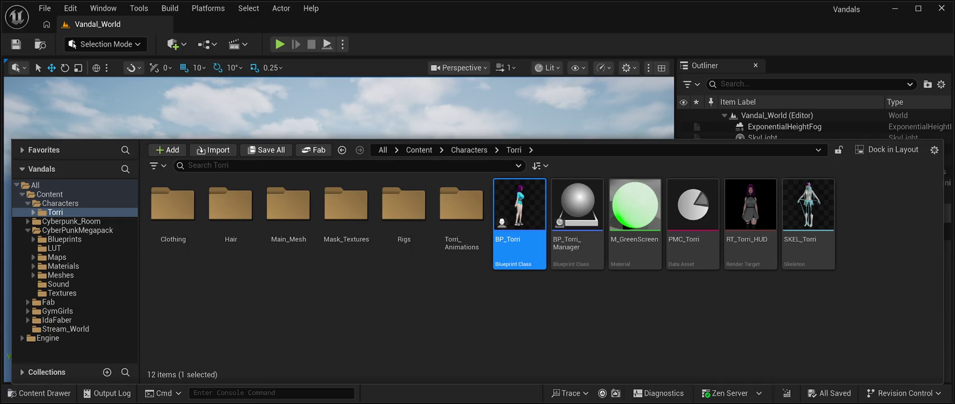
{"action": "key", "text": "ctrl+space"}
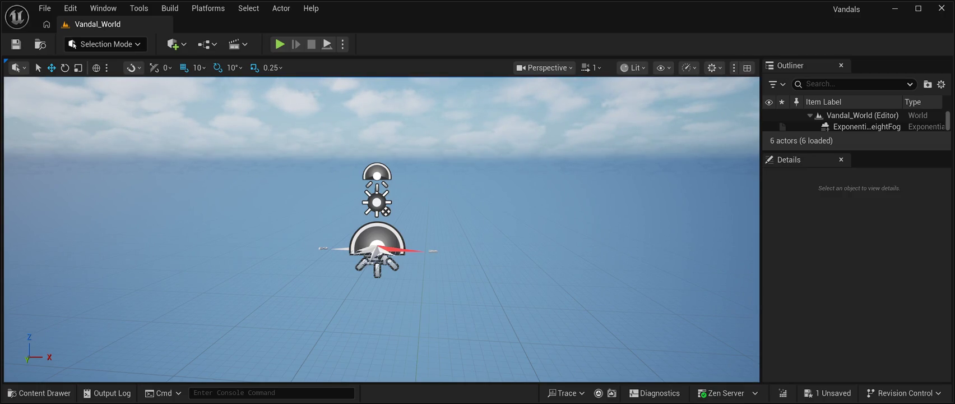
{"action": "key", "text": "ctrl+s"}
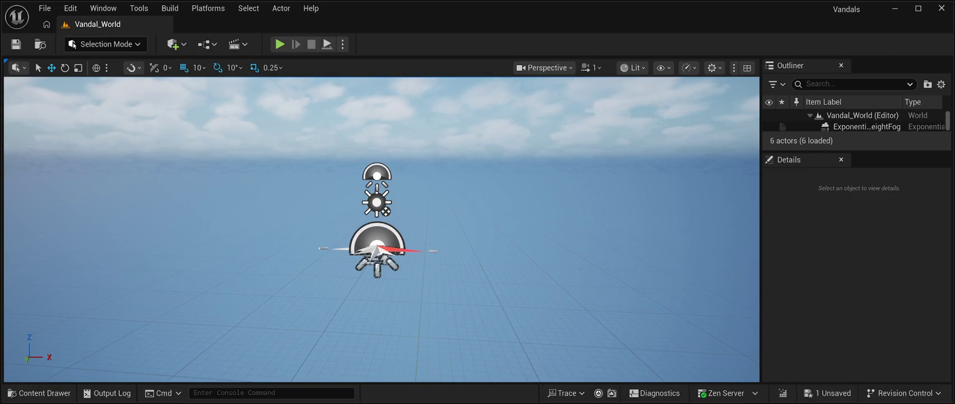
Save the Vandal_World level again.
{"action": "key", "text": "ctrl+s"}
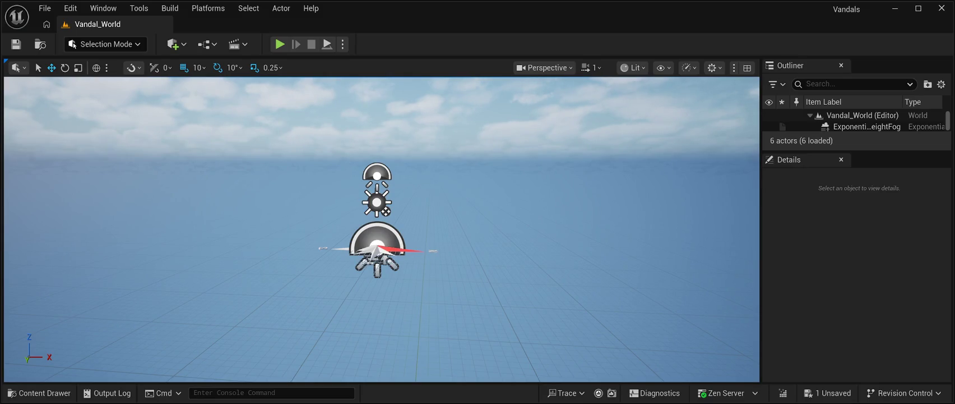
{"action": "key", "text": "ctrl+s"}
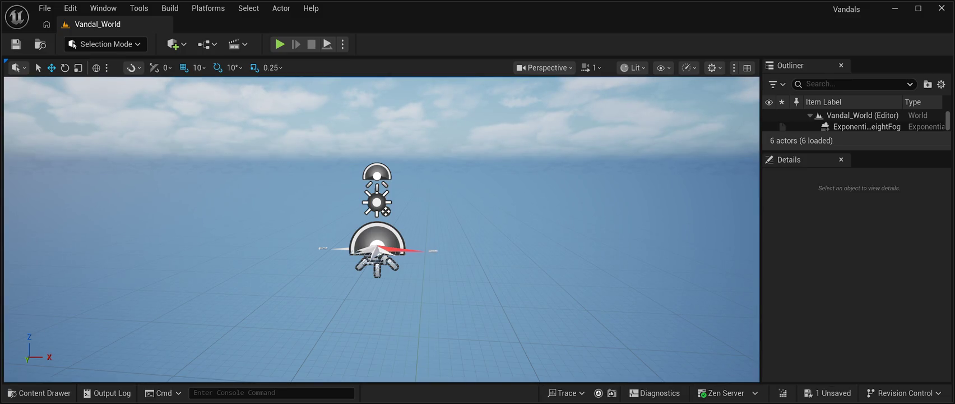
{"action": "key", "text": "ctrl+s"}
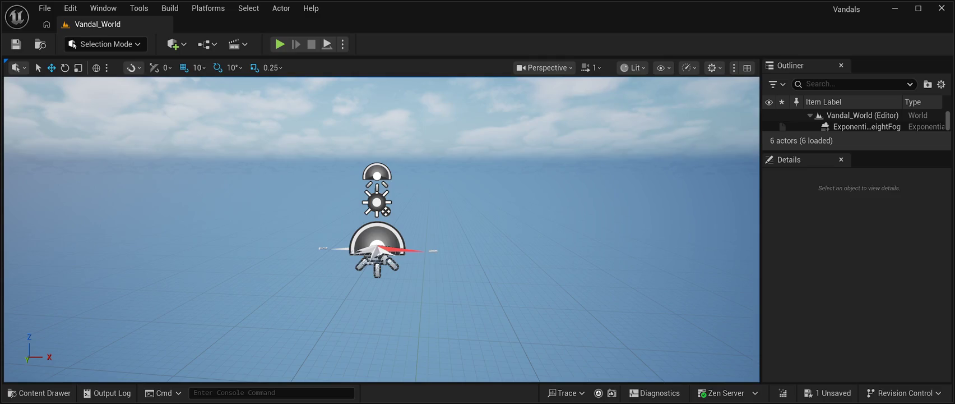
{"action": "key", "text": "ctrl+s"}
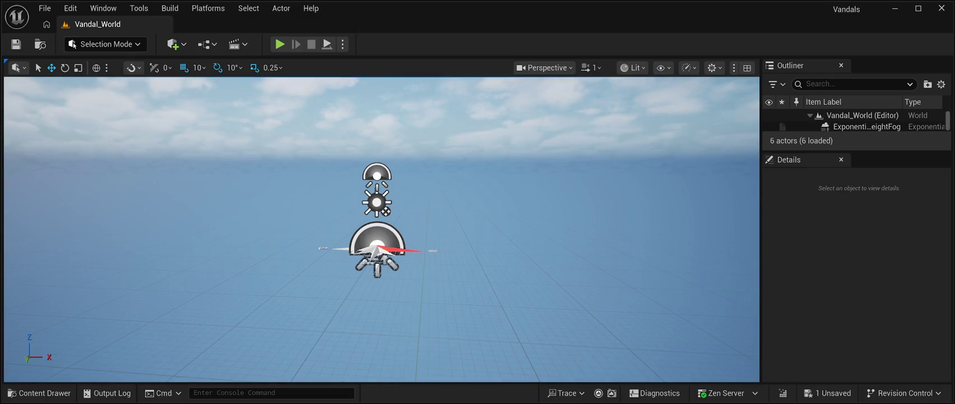
{"action": "key", "text": "ctrl+s"}
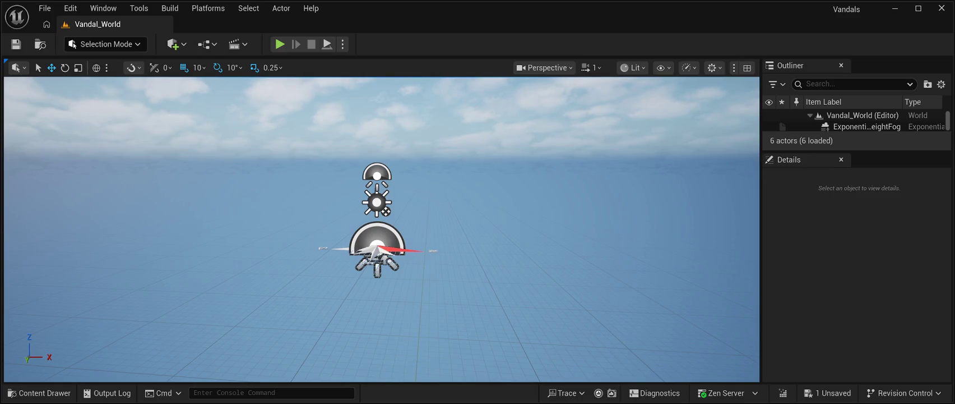
{"action": "key", "text": "ctrl+s"}
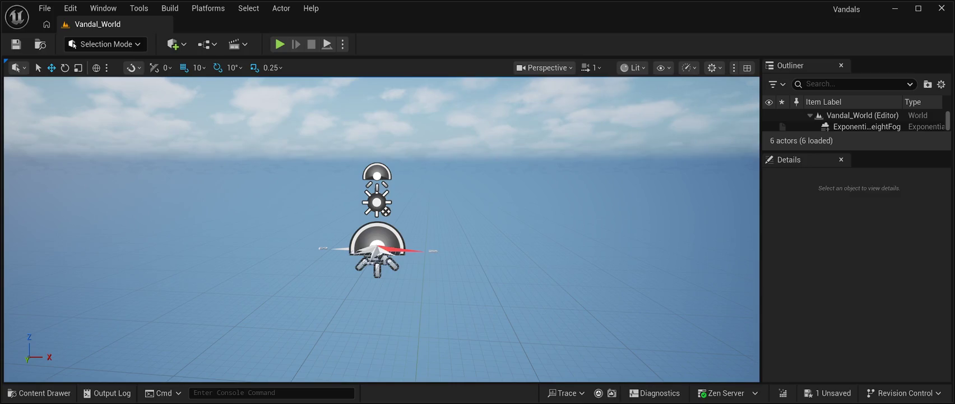
{"action": "key", "text": "ctrl+s"}
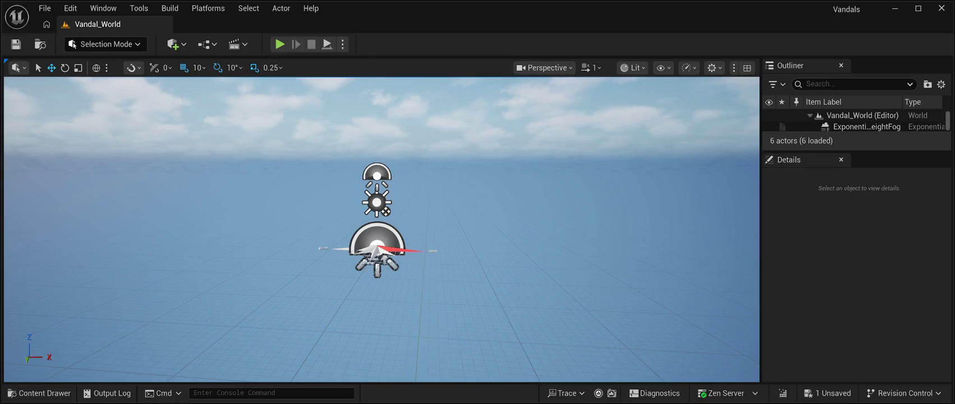
{"action": "key", "text": "ctrl+s"}
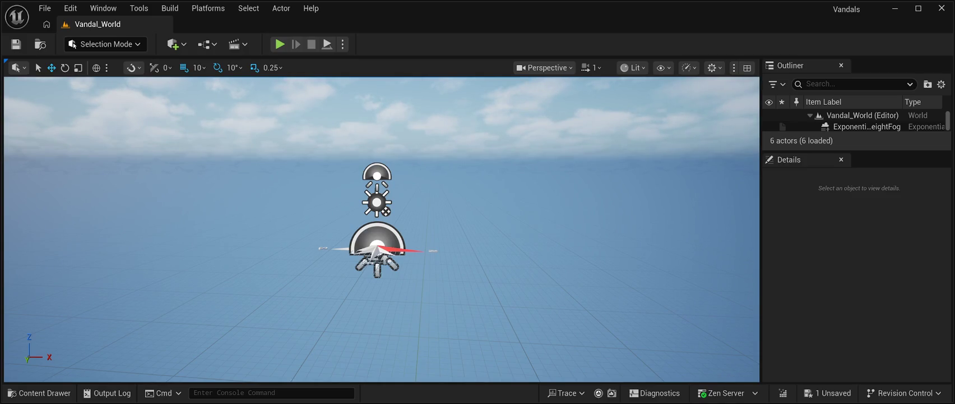
{"action": "key", "text": "ctrl+s"}
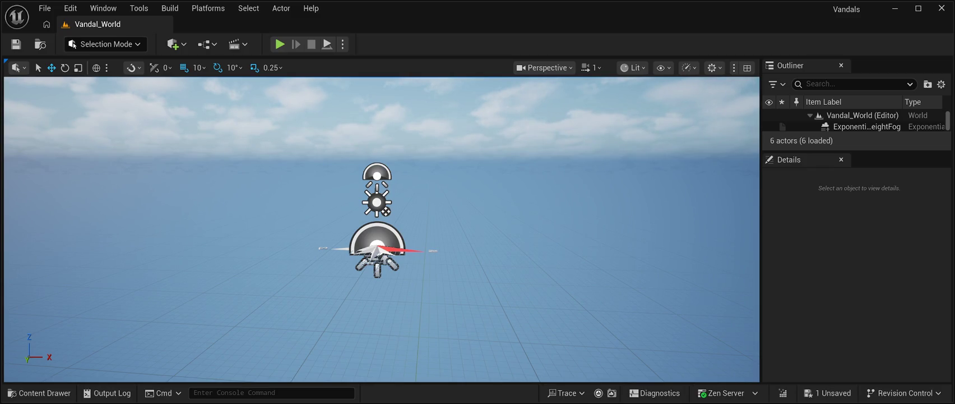
{"action": "key", "text": "ctrl+s"}
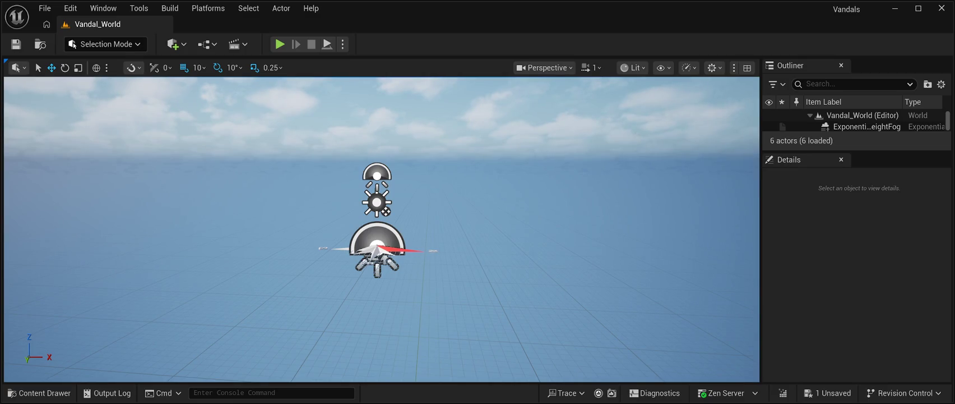
{"action": "key", "text": "ctrl+s"}
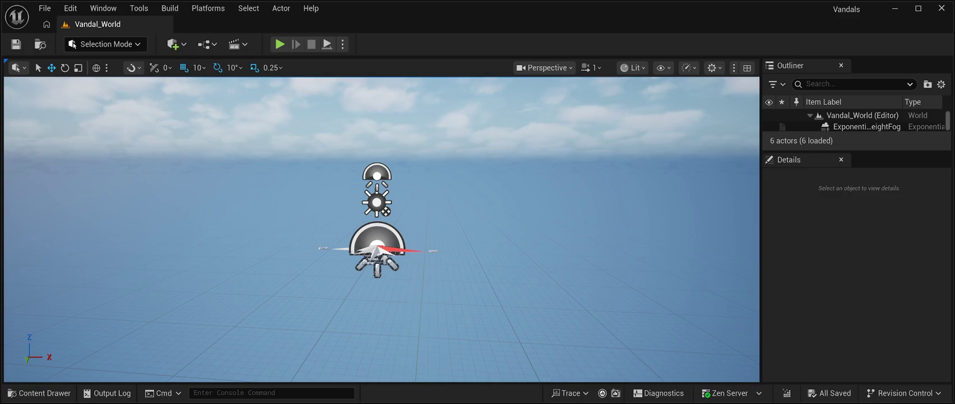
Place a BP_Torri instance from Characters > Torri into the level.
{"action": "left_click_drag", "start_coordinate": [381, 252], "coordinate": [616, 253]}
{"action": "mouse_move", "coordinate": [382, 224]}
{"action": "left_mouse_down"}
{"action": "mouse_move", "coordinate": [308, 227]}
{"action": "mouse_move", "coordinate": [339, 227]}
{"action": "left_mouse_up"}
{"action": "key", "text": "ctrl+space"}
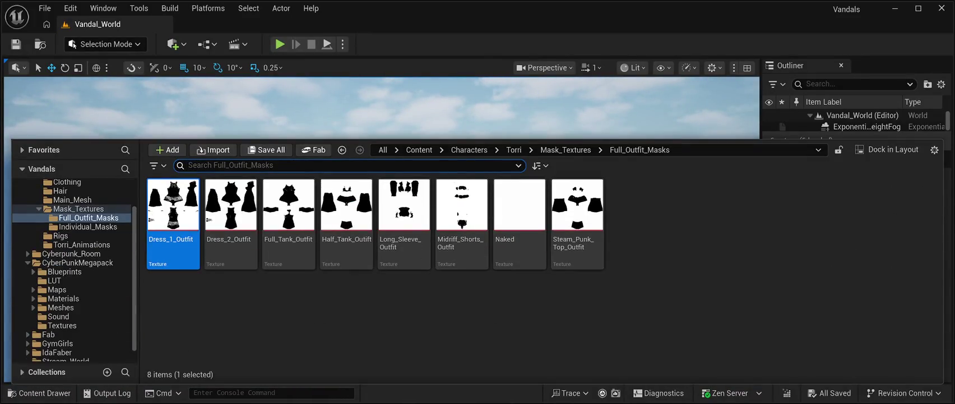
{"action": "scroll", "coordinate": [74, 269], "scroll_direction": "up", "scroll_amount": 2}
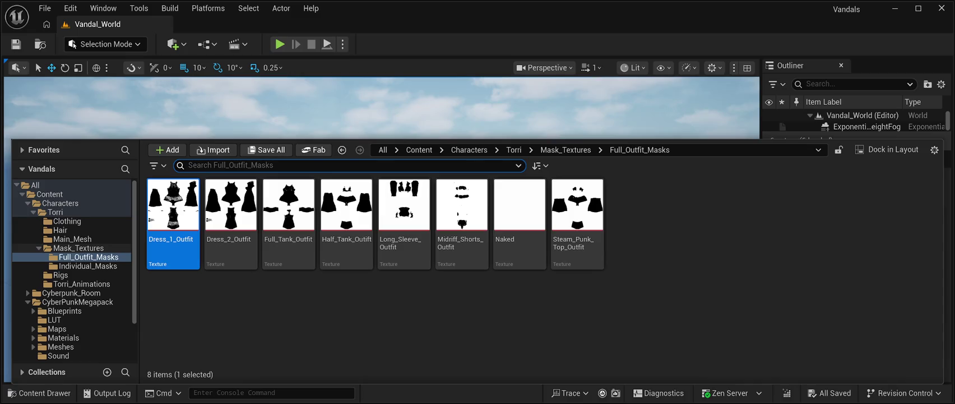
{"action": "left_click", "coordinate": [60, 203]}
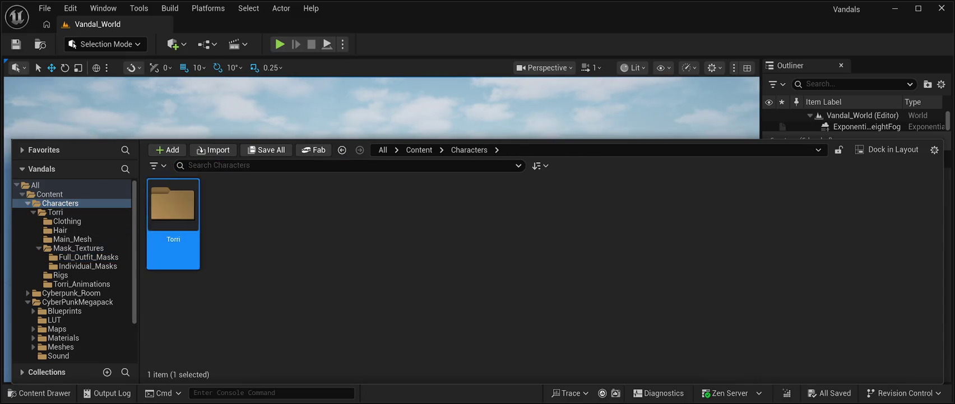
{"action": "double_click", "coordinate": [173, 207]}
{"action": "left_click", "coordinate": [520, 213]}
{"action": "mouse_move", "coordinate": [519, 213]}
{"action": "left_mouse_down"}
{"action": "mouse_move", "coordinate": [364, 168]}
{"action": "mouse_move", "coordinate": [403, 269]}
{"action": "mouse_move", "coordinate": [487, 277]}
{"action": "left_mouse_up"}
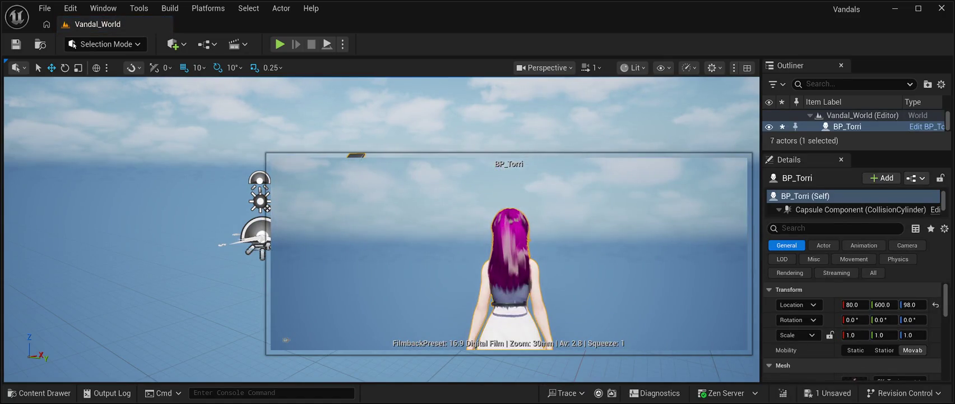
Reset BP_Torri's location to the world origin, trying a 430 Y move and undoing it.
{"action": "key", "text": "Escape"}
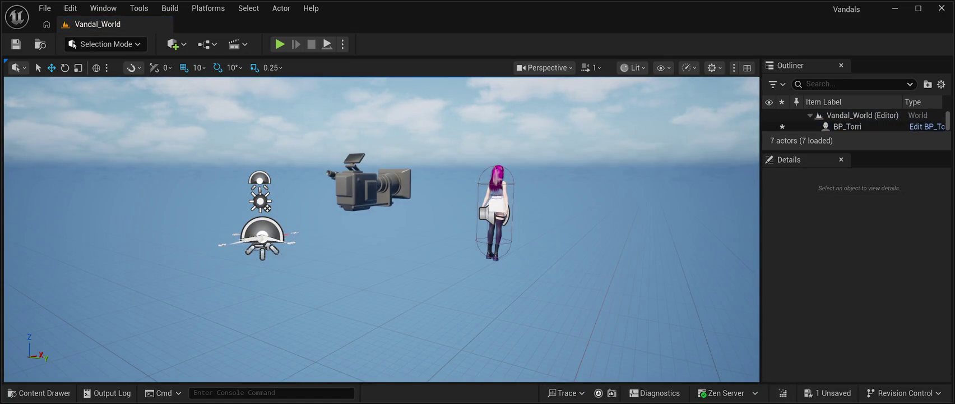
{"action": "left_click", "coordinate": [495, 213]}
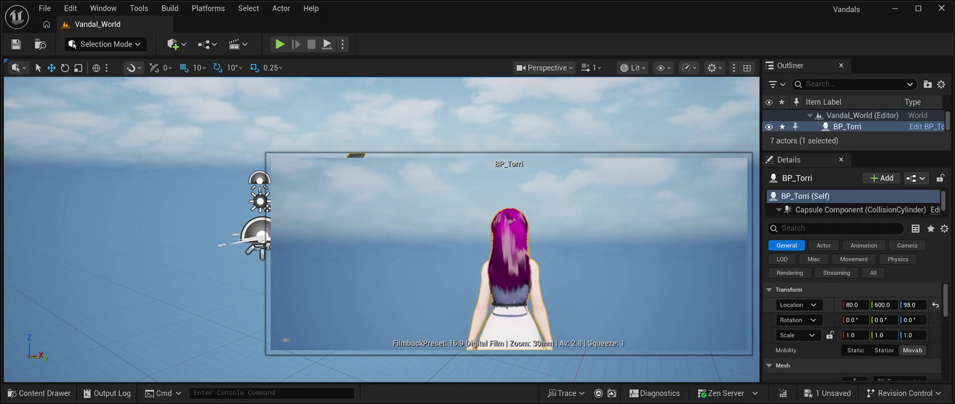
{"action": "left_click", "coordinate": [936, 305]}
{"action": "key", "text": "Escape"}
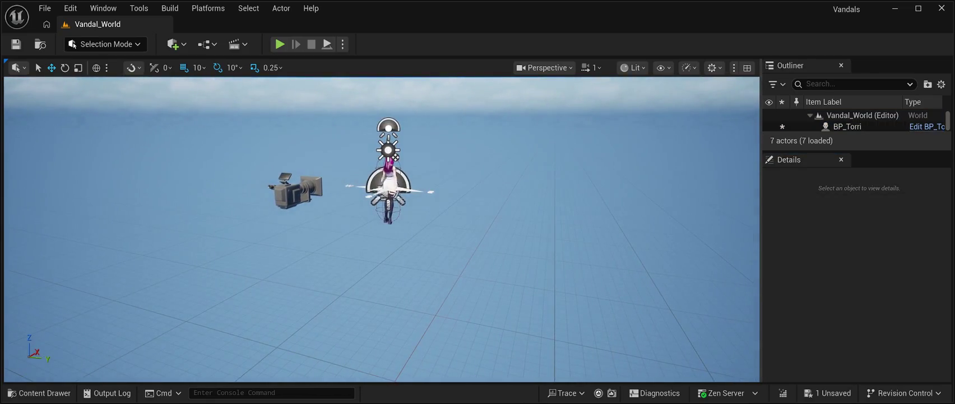
{"action": "left_click", "coordinate": [848, 127]}
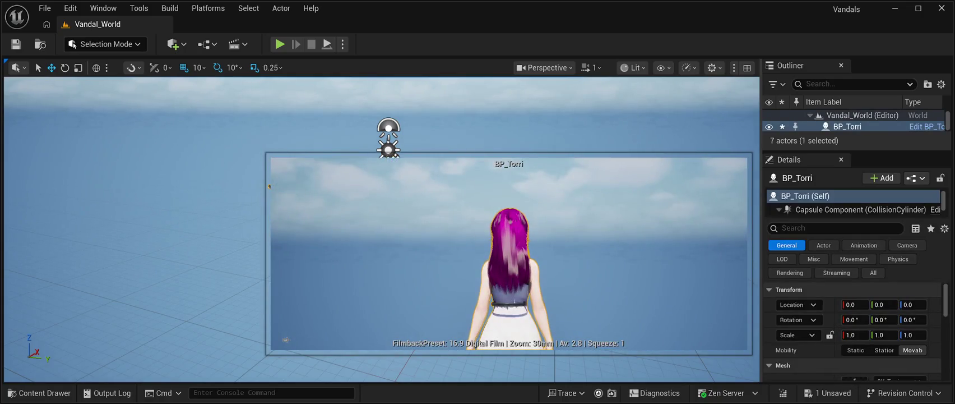
{"action": "left_click_drag", "start_coordinate": [883, 304], "coordinate": [919, 305]}
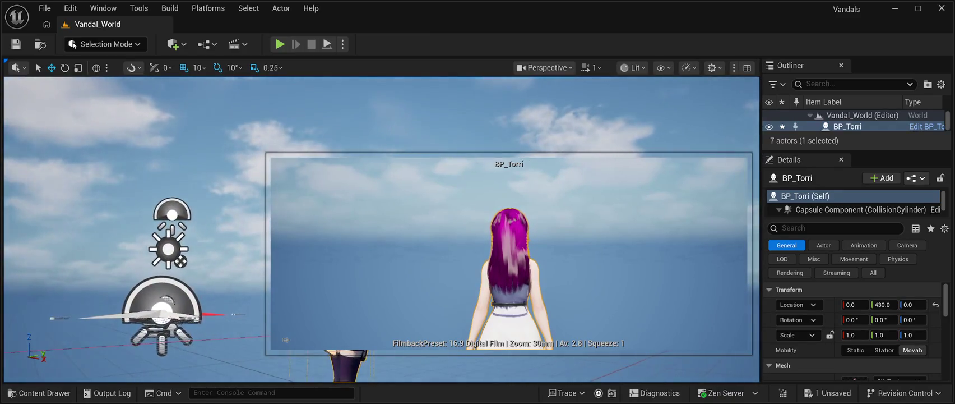
{"action": "key", "text": "Escape"}
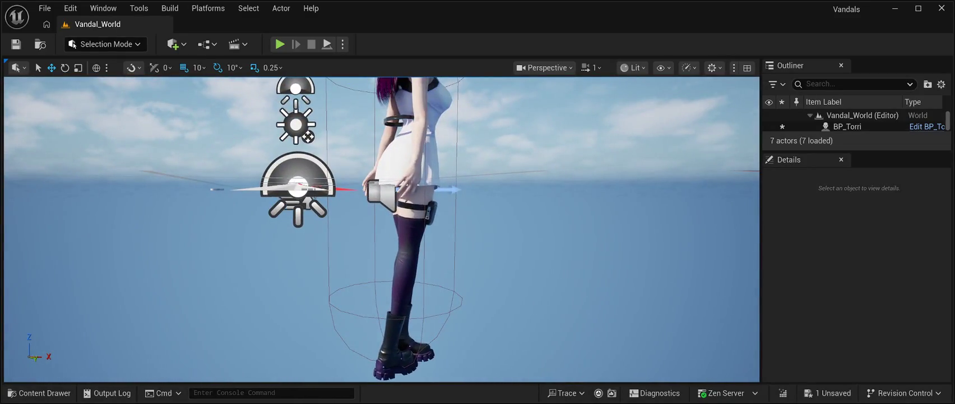
{"action": "left_click", "coordinate": [847, 126]}
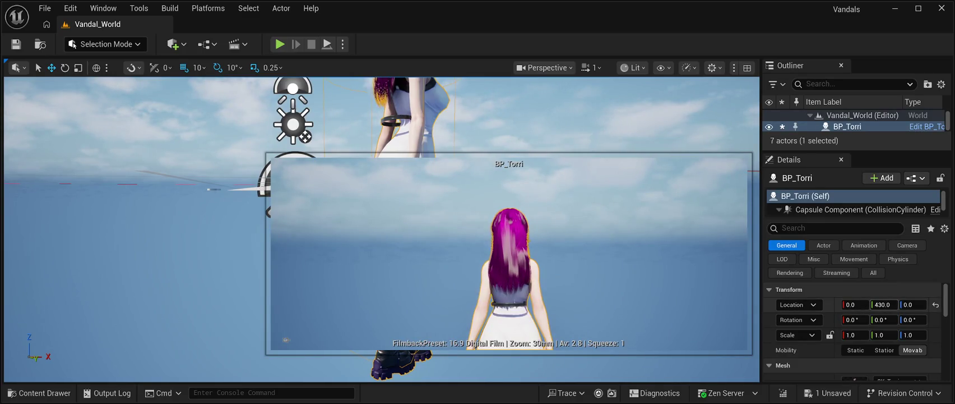
{"action": "key", "text": "ctrl+z"}
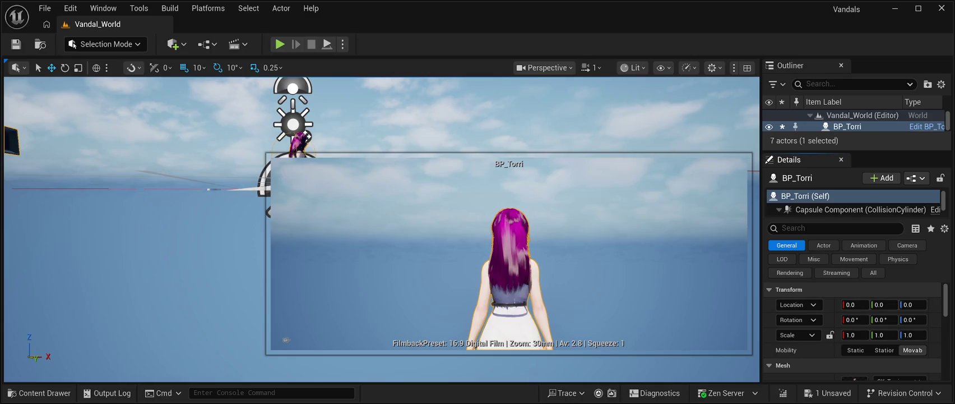
{"action": "key", "text": "Escape"}
Move BP_Torri 260 units along Y and raise it 127 units.
{"action": "left_click_drag", "start_coordinate": [381, 225], "coordinate": [309, 255]}
{"action": "left_click", "coordinate": [519, 129]}
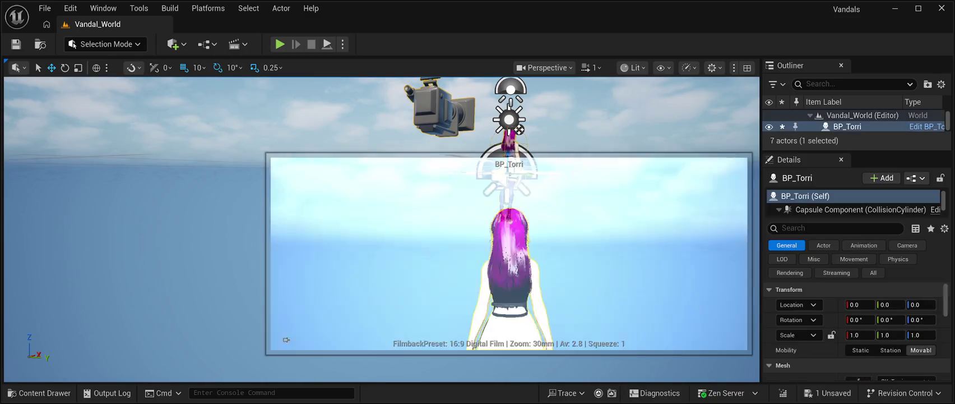
{"action": "left_click_drag", "start_coordinate": [520, 130], "coordinate": [519, 179]}
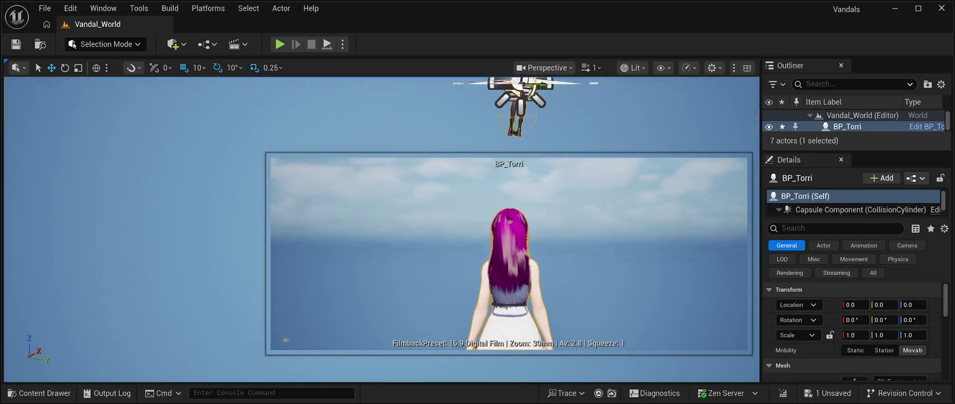
{"action": "left_click_drag", "start_coordinate": [546, 84], "coordinate": [706, 84]}
{"action": "left_click_drag", "start_coordinate": [168, 225], "coordinate": [224, 217]}
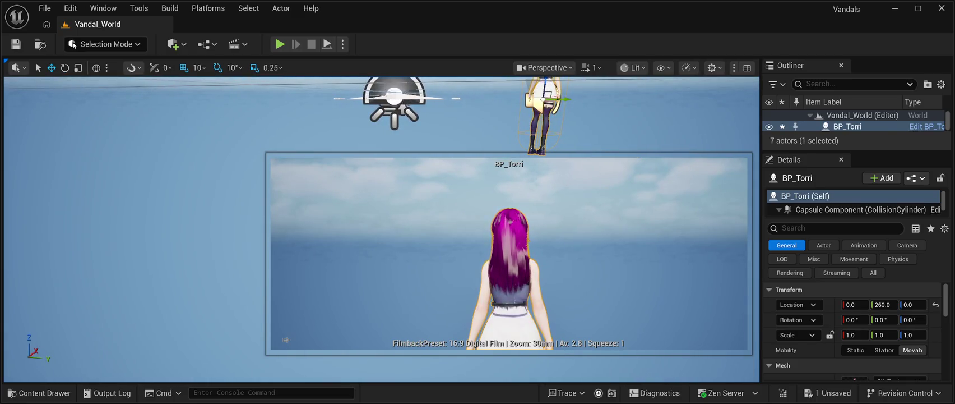
{"action": "left_click_drag", "start_coordinate": [912, 305], "coordinate": [937, 304]}
{"action": "mouse_move", "coordinate": [225, 224]}
{"action": "left_mouse_down"}
{"action": "mouse_move", "coordinate": [258, 216]}
{"action": "mouse_move", "coordinate": [180, 225]}
{"action": "left_mouse_up"}
{"action": "key", "text": "Escape"}
{"action": "mouse_move", "coordinate": [382, 225]}
{"action": "left_mouse_down"}
{"action": "mouse_move", "coordinate": [392, 219]}
{"action": "mouse_move", "coordinate": [392, 235]}
{"action": "mouse_move", "coordinate": [381, 224]}
{"action": "mouse_move", "coordinate": [382, 194]}
{"action": "left_mouse_up"}
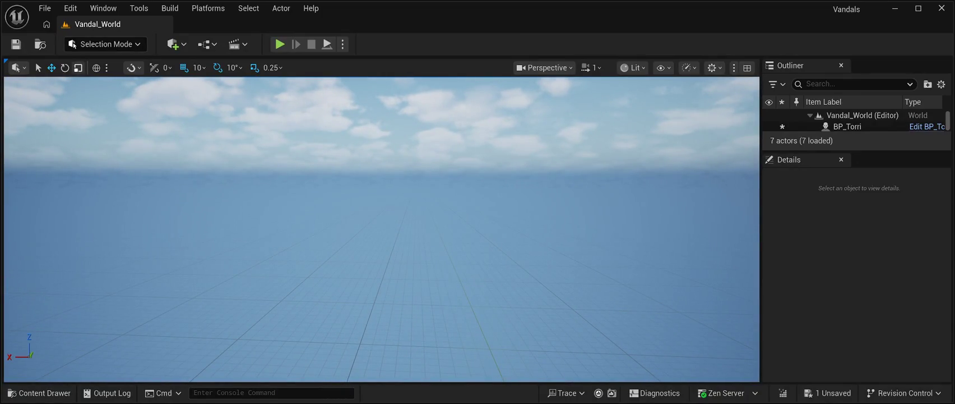
Save, then browse CyberPunkMegapack > Textures in the Content Drawer showing 809 textures.
{"action": "key", "text": "ctrl+s"}
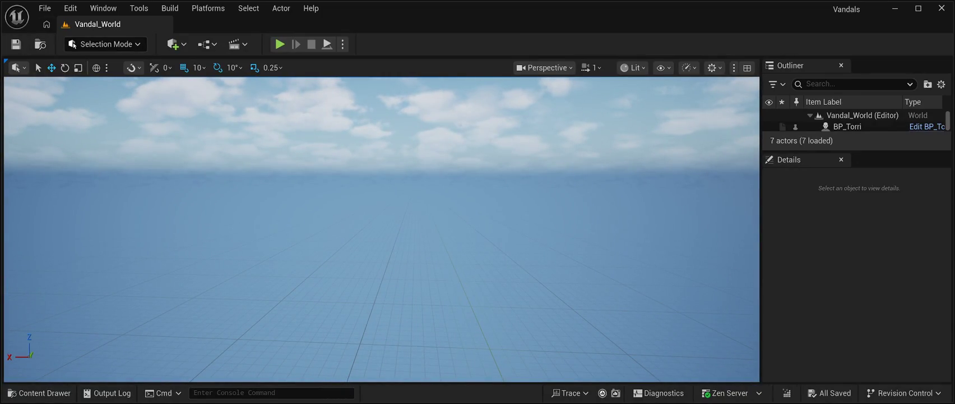
{"action": "left_click", "coordinate": [40, 393]}
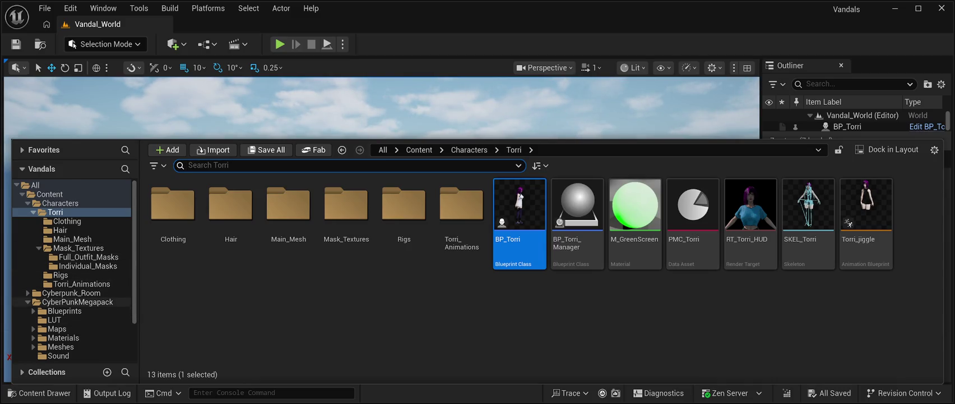
{"action": "left_click", "coordinate": [77, 302]}
{"action": "left_click", "coordinate": [27, 301]}
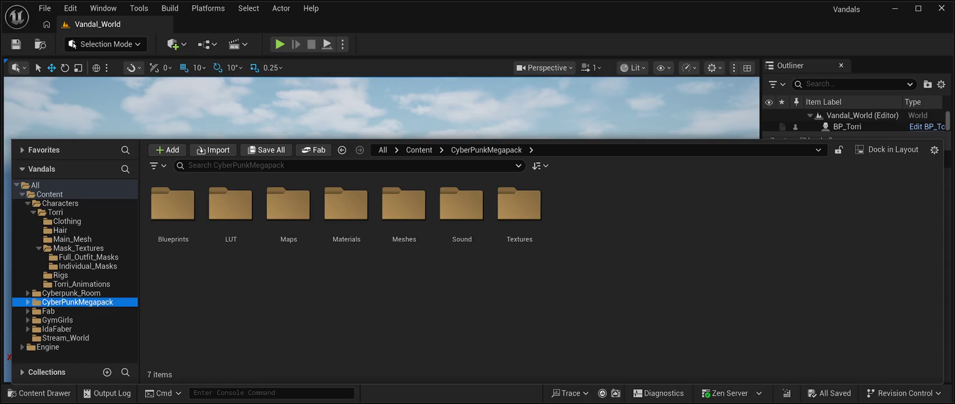
{"action": "left_click", "coordinate": [28, 302]}
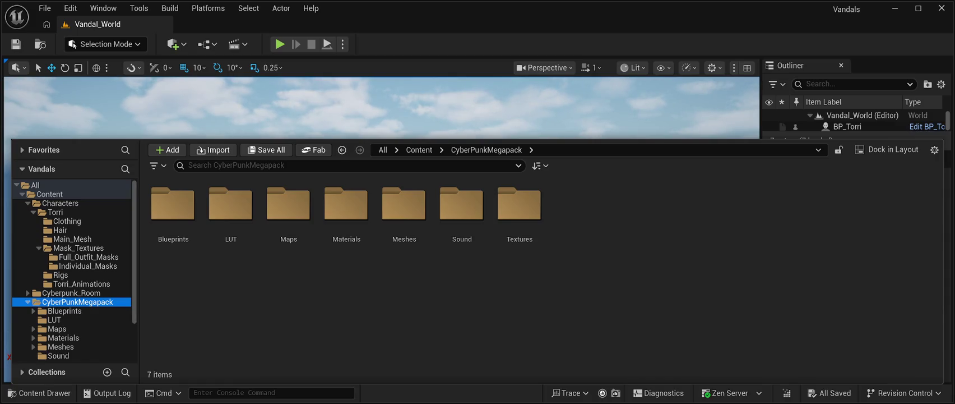
{"action": "double_click", "coordinate": [519, 203]}
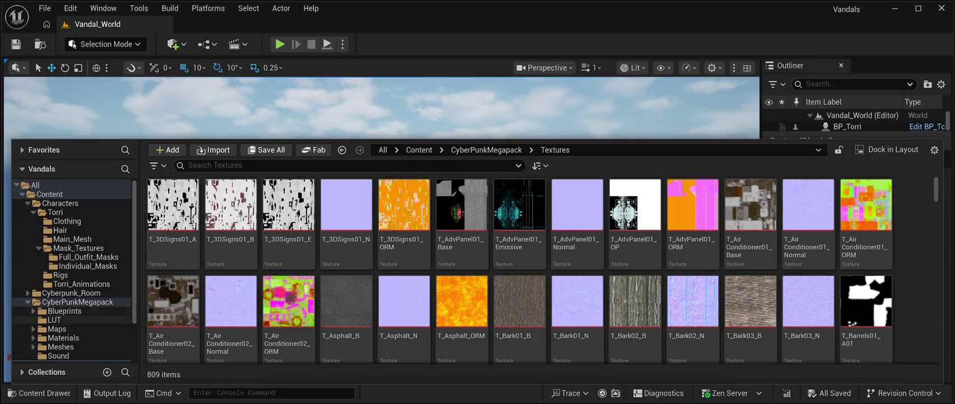
Browse the megapack Meshes folder and drag SM_Road_M01 into the level at -690, 1310, -100.
{"action": "scroll", "coordinate": [73, 319], "scroll_direction": "down", "scroll_amount": 1}
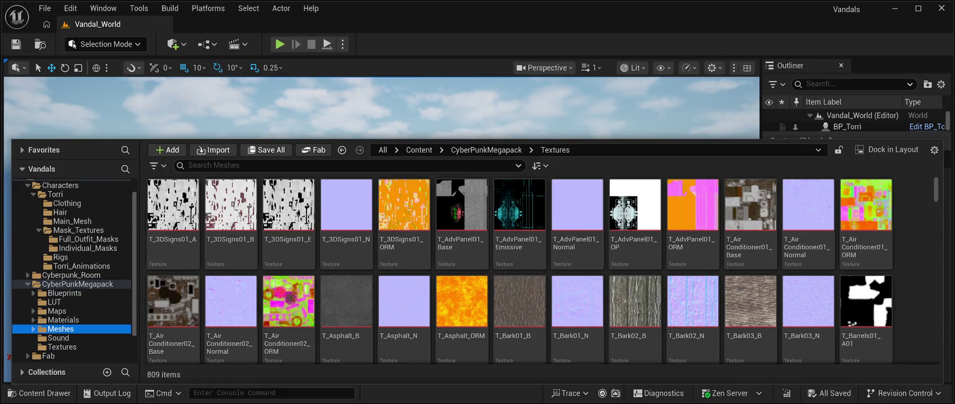
{"action": "left_click", "coordinate": [60, 329]}
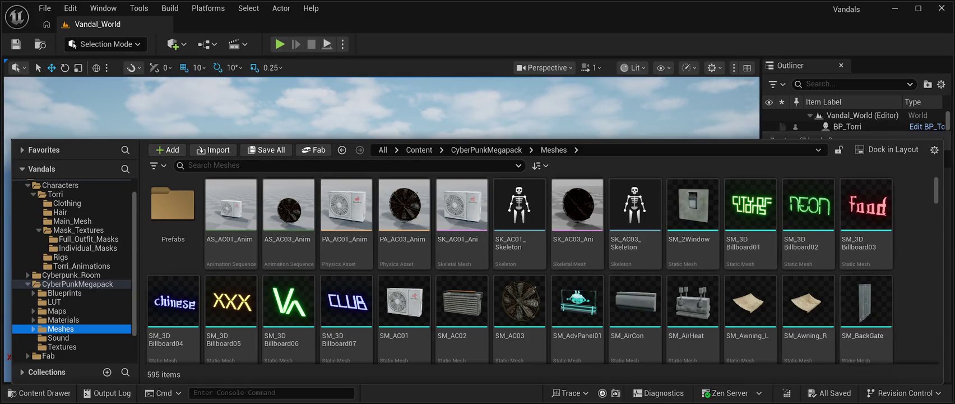
{"action": "scroll", "coordinate": [808, 292], "scroll_direction": "down", "scroll_amount": 20}
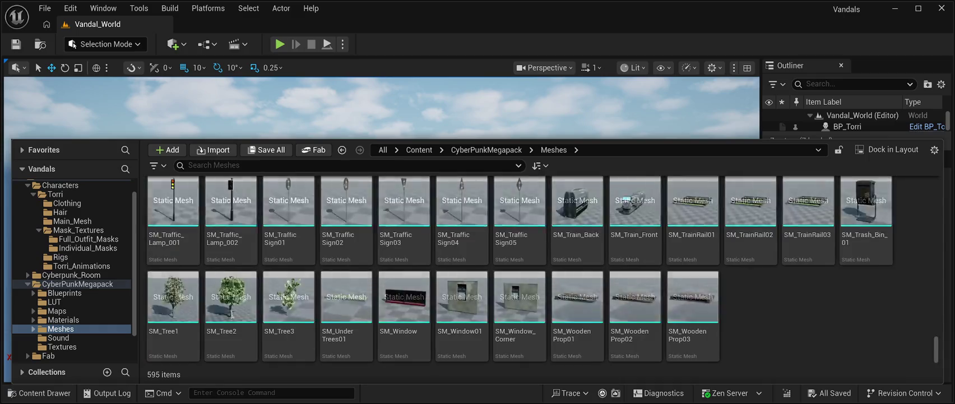
{"action": "scroll", "coordinate": [808, 292], "scroll_direction": "up", "scroll_amount": 5}
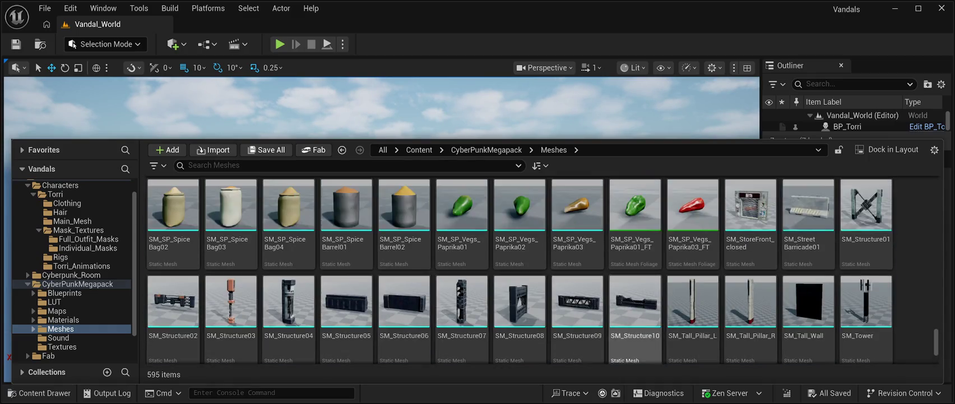
{"action": "scroll", "coordinate": [808, 325], "scroll_direction": "up", "scroll_amount": 10}
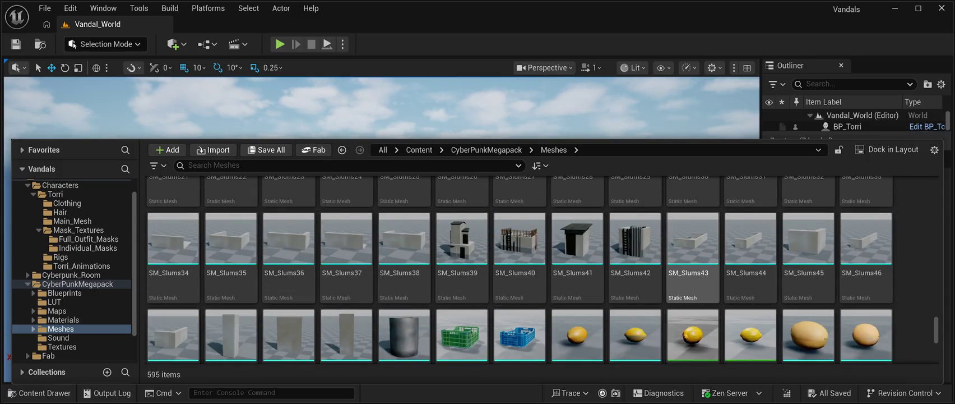
{"action": "scroll", "coordinate": [751, 258], "scroll_direction": "up", "scroll_amount": 2}
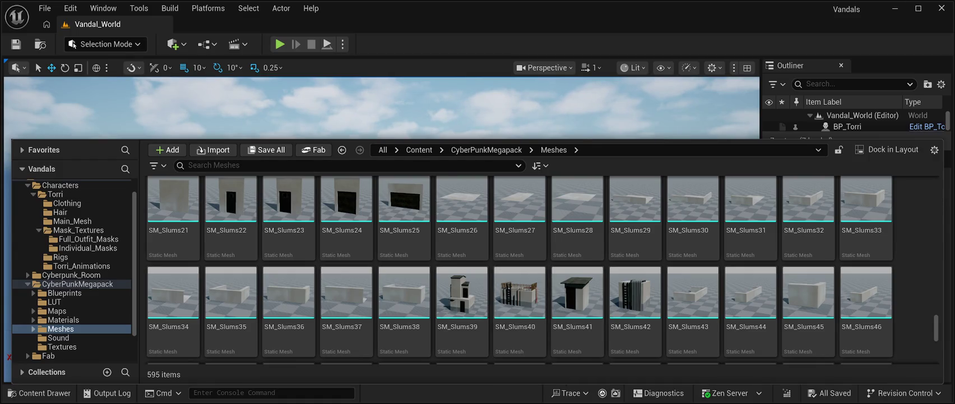
{"action": "scroll", "coordinate": [808, 308], "scroll_direction": "up", "scroll_amount": 5}
{"action": "scroll", "coordinate": [636, 326], "scroll_direction": "up", "scroll_amount": 8}
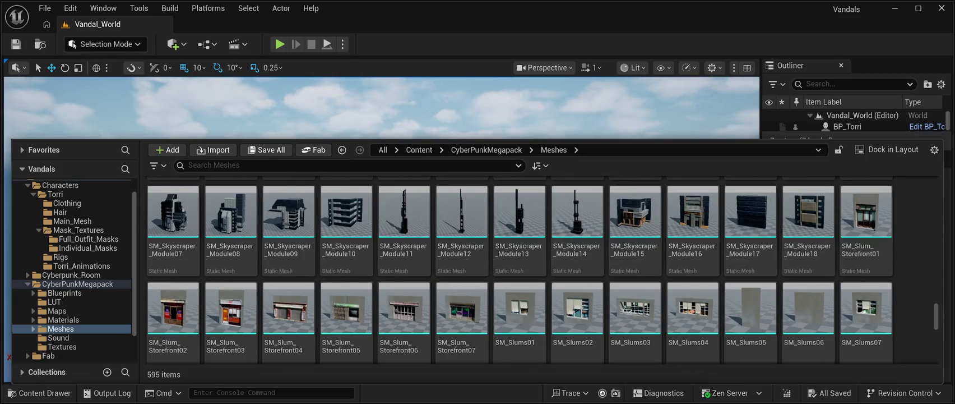
{"action": "scroll", "coordinate": [807, 323], "scroll_direction": "up", "scroll_amount": 4}
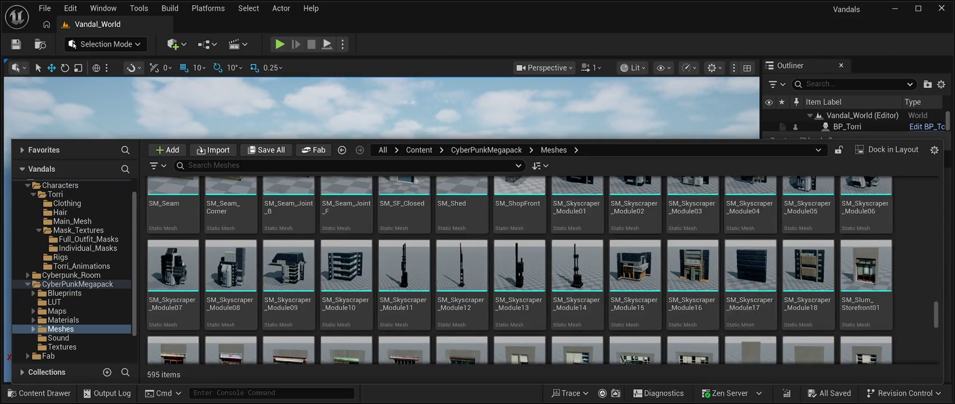
{"action": "scroll", "coordinate": [751, 281], "scroll_direction": "up", "scroll_amount": 2}
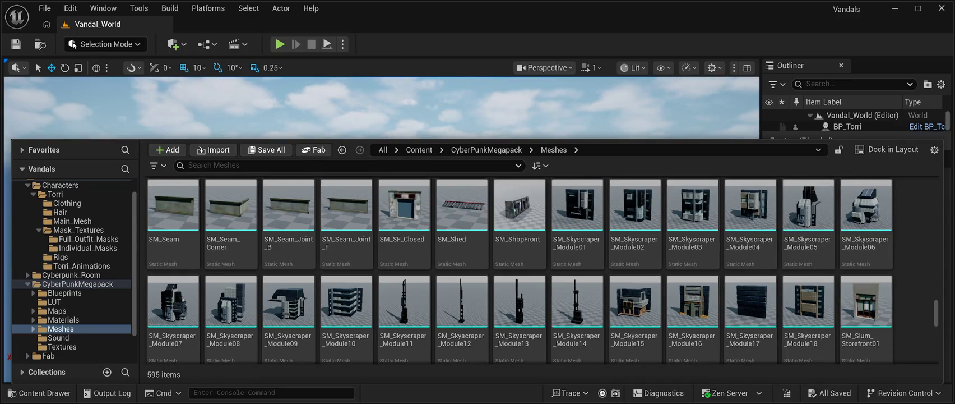
{"action": "scroll", "coordinate": [542, 270], "scroll_direction": "up", "scroll_amount": 5}
{"action": "scroll", "coordinate": [519, 269], "scroll_direction": "down", "scroll_amount": 3}
{"action": "scroll", "coordinate": [519, 269], "scroll_direction": "up", "scroll_amount": 2}
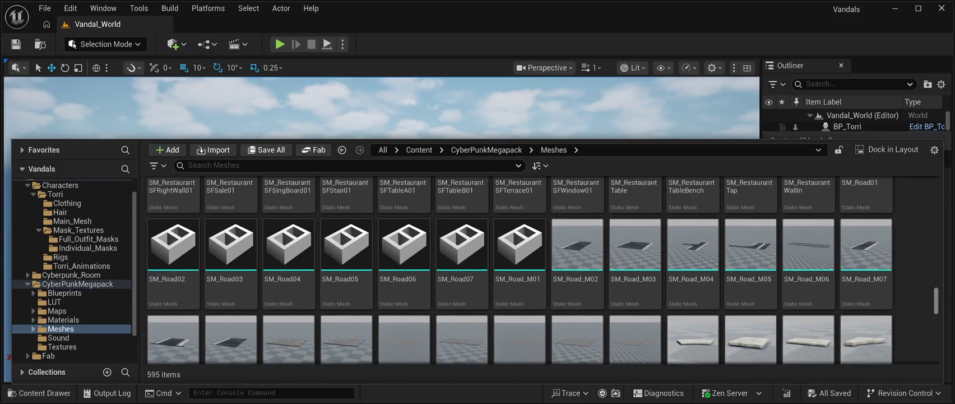
{"action": "scroll", "coordinate": [519, 269], "scroll_direction": "down", "scroll_amount": 1}
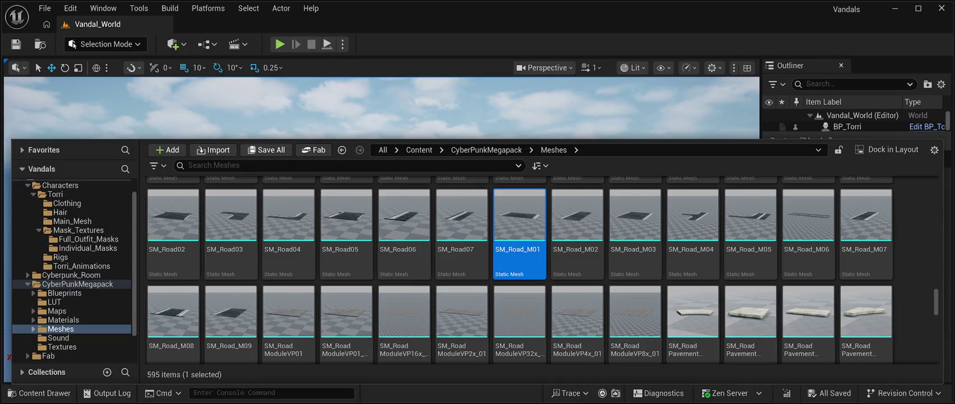
{"action": "mouse_move", "coordinate": [520, 225]}
{"action": "left_mouse_down"}
{"action": "mouse_move", "coordinate": [393, 253]}
{"action": "mouse_move", "coordinate": [365, 337]}
{"action": "left_mouse_up"}
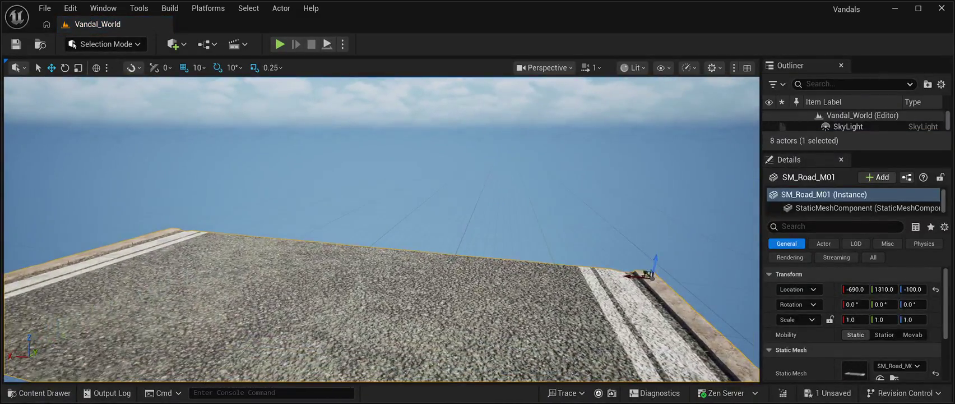
Reset SM_Road_M01 to the origin and slide it along X to 3170.
{"action": "left_click", "coordinate": [935, 288]}
{"action": "key", "text": "f"}
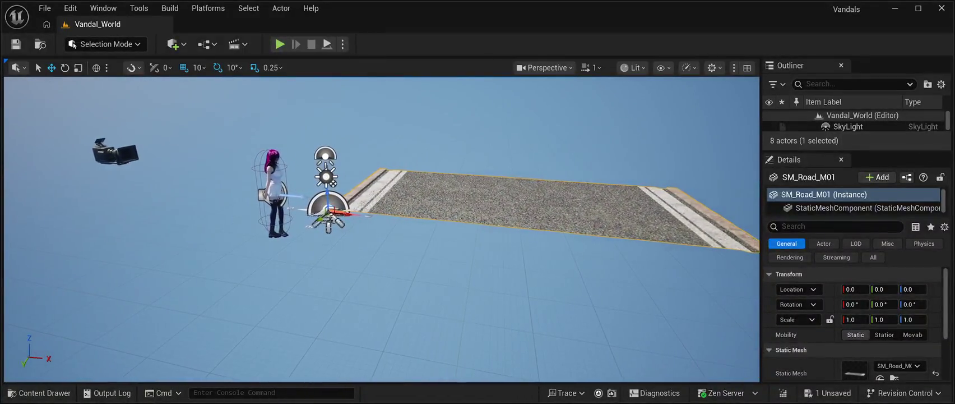
{"action": "left_click_drag", "start_coordinate": [347, 213], "coordinate": [493, 216]}
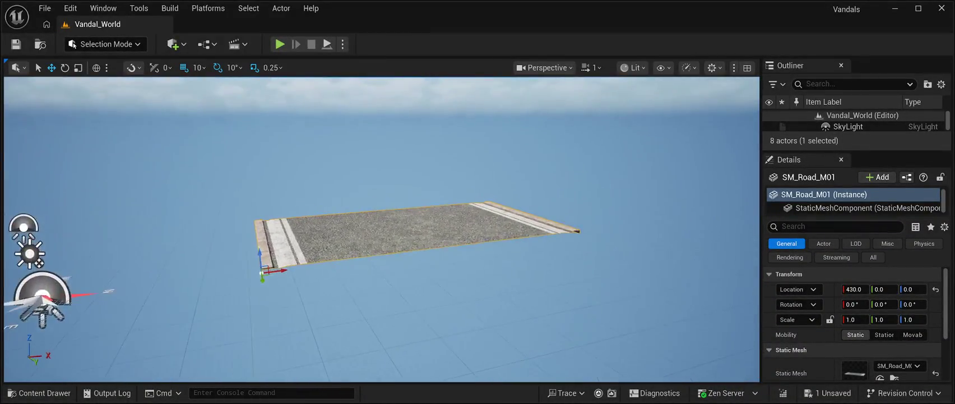
{"action": "left_click_drag", "start_coordinate": [328, 265], "coordinate": [751, 230]}
{"action": "mouse_move", "coordinate": [387, 243]}
{"action": "left_mouse_down"}
{"action": "mouse_move", "coordinate": [347, 231]}
{"action": "mouse_move", "coordinate": [740, 227]}
{"action": "mouse_move", "coordinate": [661, 247]}
{"action": "left_mouse_up"}
{"action": "key", "text": "f"}
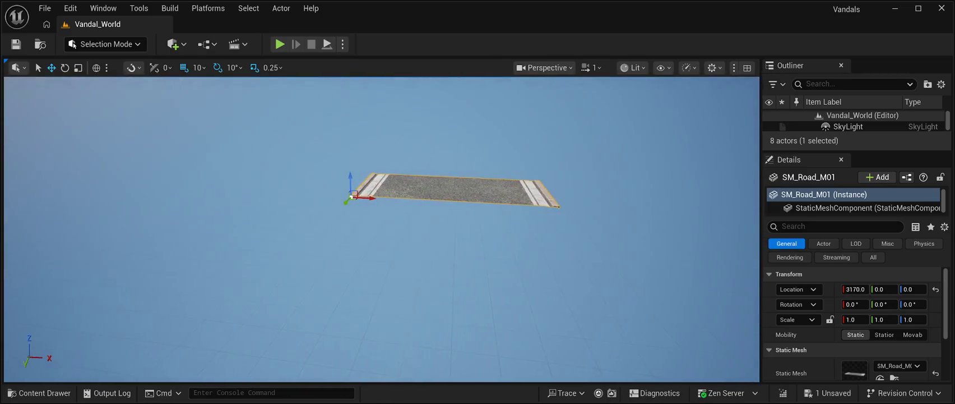
{"action": "key", "text": "f"}
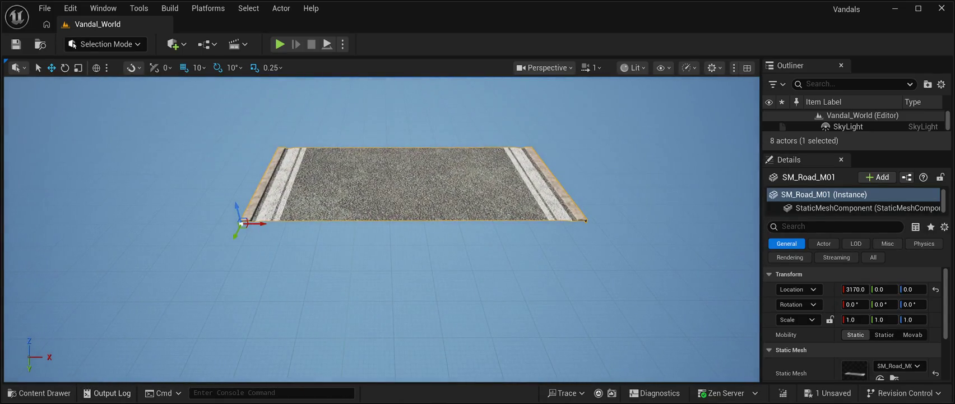
Place SM_Road_M08 beside the first road at 3630, 490, -20.
{"action": "key", "text": "ctrl+b"}
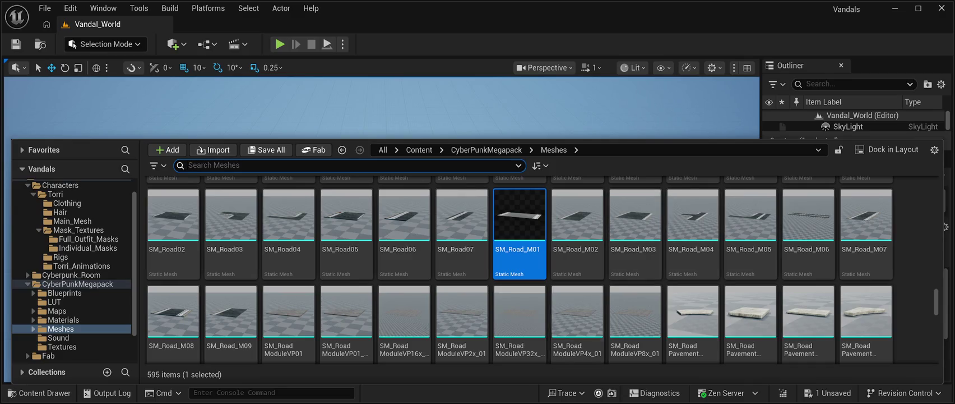
{"action": "left_click", "coordinate": [173, 312]}
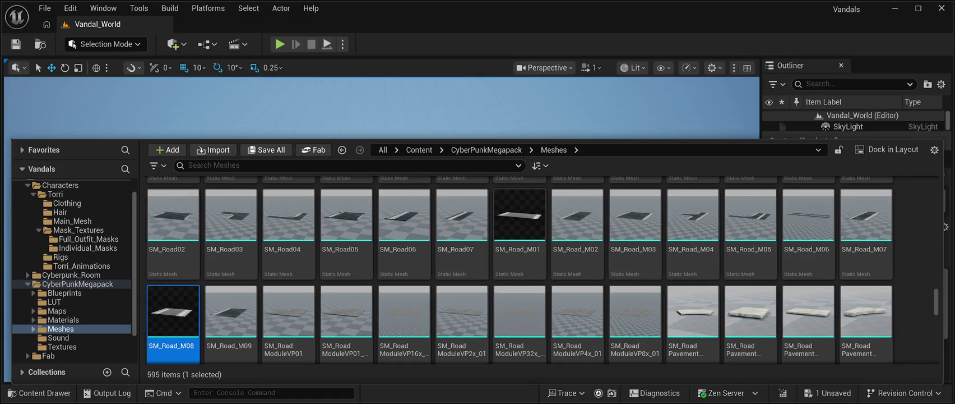
{"action": "mouse_move", "coordinate": [173, 311]}
{"action": "left_mouse_down"}
{"action": "mouse_move", "coordinate": [441, 213]}
{"action": "mouse_move", "coordinate": [405, 353]}
{"action": "mouse_move", "coordinate": [412, 373]}
{"action": "left_mouse_up"}
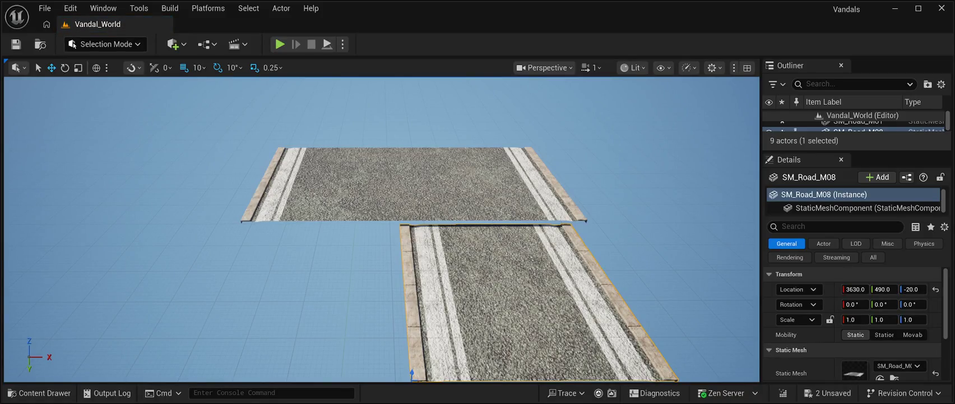
{"action": "key", "text": "f"}
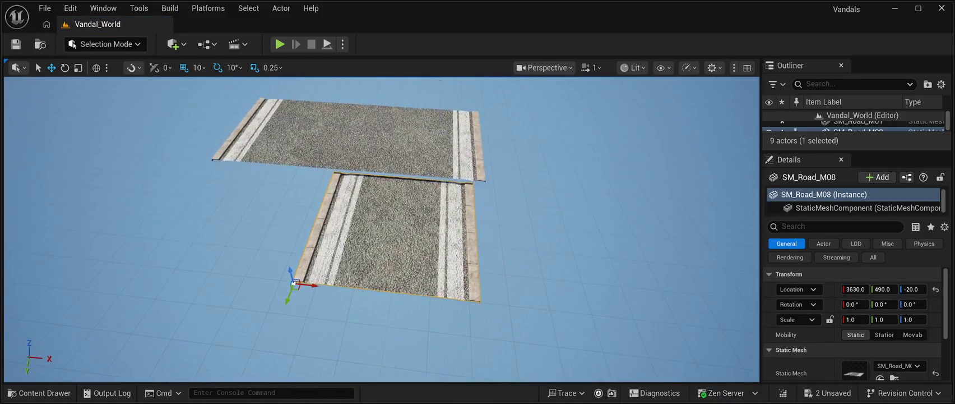
{"action": "left_click", "coordinate": [39, 393]}
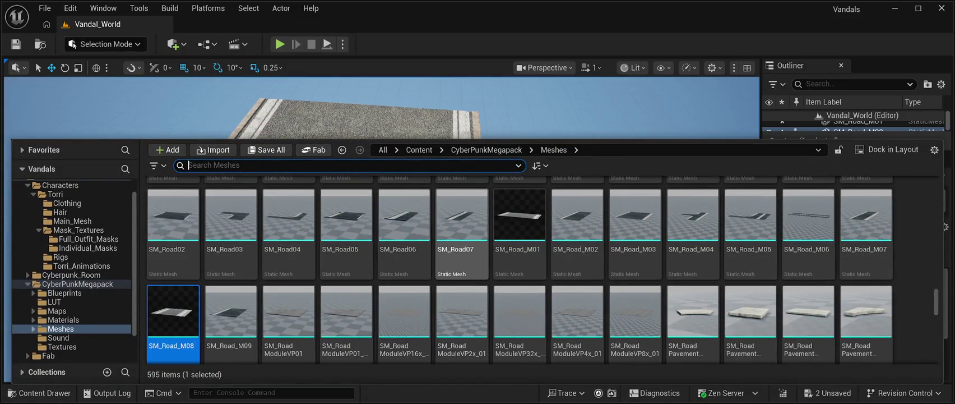
Scroll the Meshes grid down to the SM_CR03_Body taxi, then hide the Content Drawer.
{"action": "scroll", "coordinate": [462, 241], "scroll_direction": "up", "scroll_amount": 1}
{"action": "scroll", "coordinate": [542, 272], "scroll_direction": "up", "scroll_amount": 20}
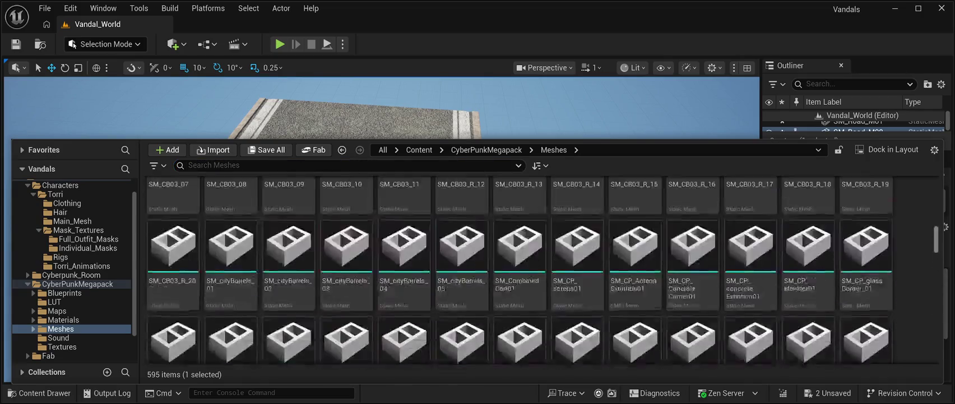
{"action": "scroll", "coordinate": [526, 269], "scroll_direction": "up", "scroll_amount": 2}
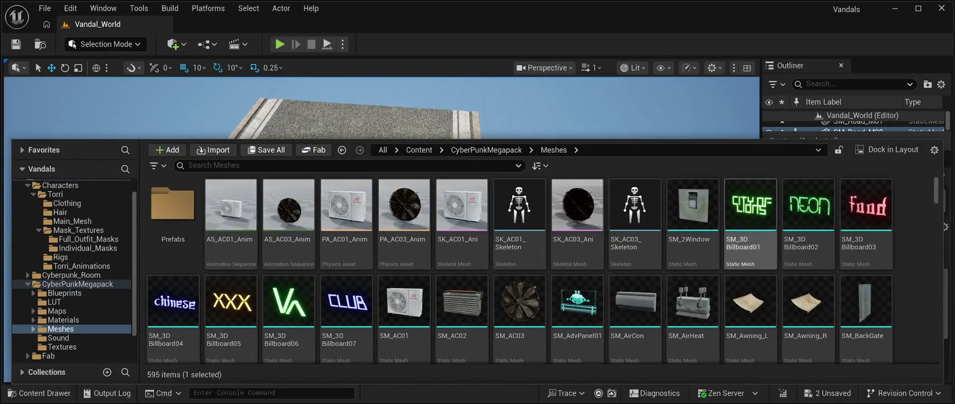
{"action": "scroll", "coordinate": [526, 269], "scroll_direction": "down", "scroll_amount": 5}
{"action": "scroll", "coordinate": [578, 269], "scroll_direction": "down", "scroll_amount": 3}
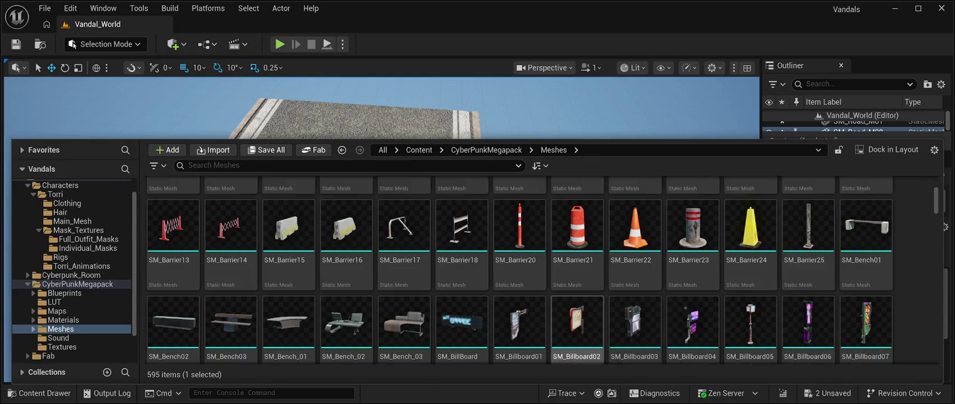
{"action": "scroll", "coordinate": [577, 269], "scroll_direction": "down", "scroll_amount": 8}
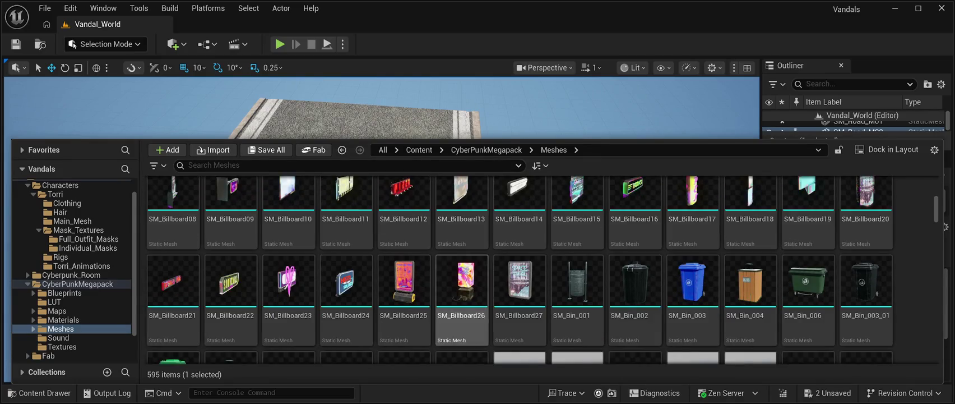
{"action": "scroll", "coordinate": [542, 270], "scroll_direction": "down", "scroll_amount": 5}
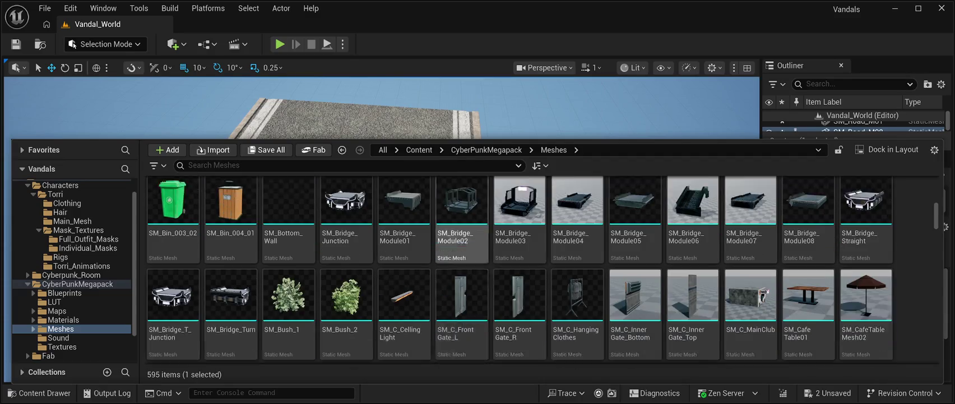
{"action": "scroll", "coordinate": [520, 264], "scroll_direction": "down", "scroll_amount": 8}
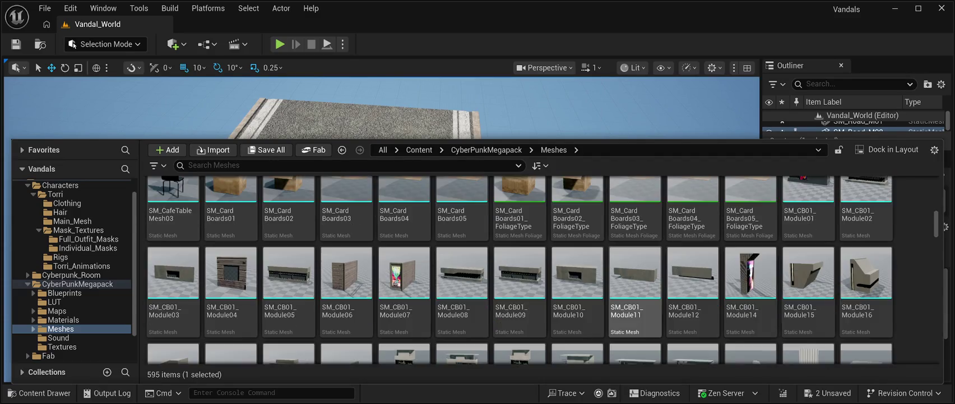
{"action": "scroll", "coordinate": [520, 264], "scroll_direction": "down", "scroll_amount": 8}
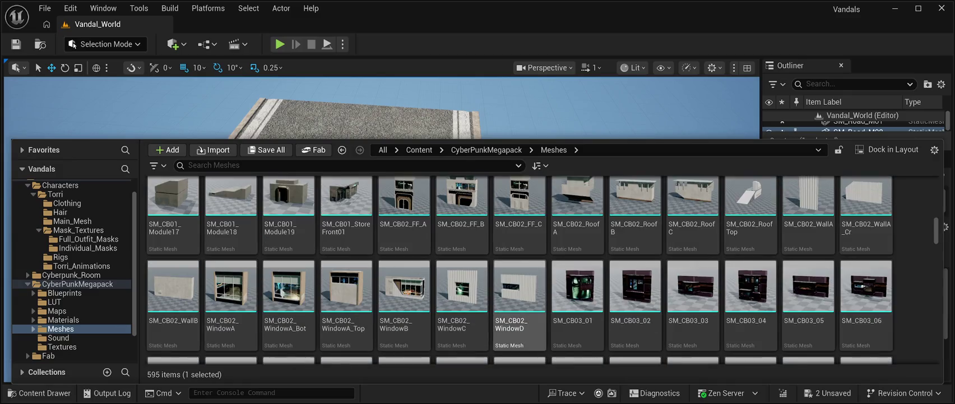
{"action": "scroll", "coordinate": [520, 263], "scroll_direction": "down", "scroll_amount": 6}
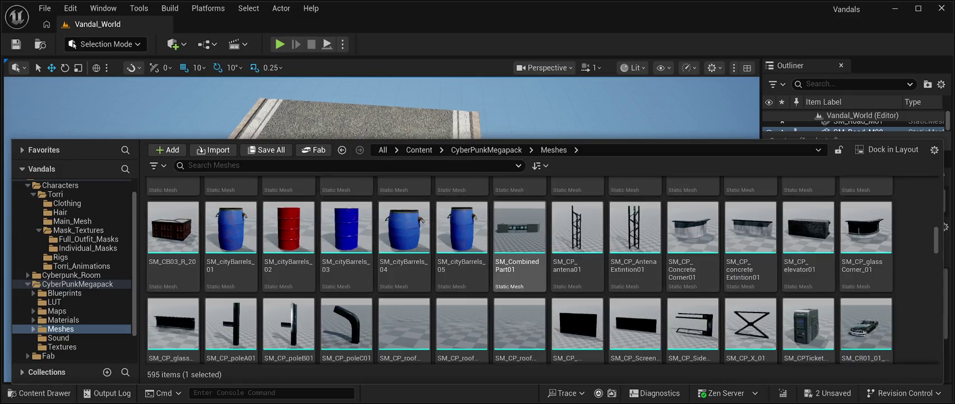
{"action": "scroll", "coordinate": [519, 264], "scroll_direction": "down", "scroll_amount": 1}
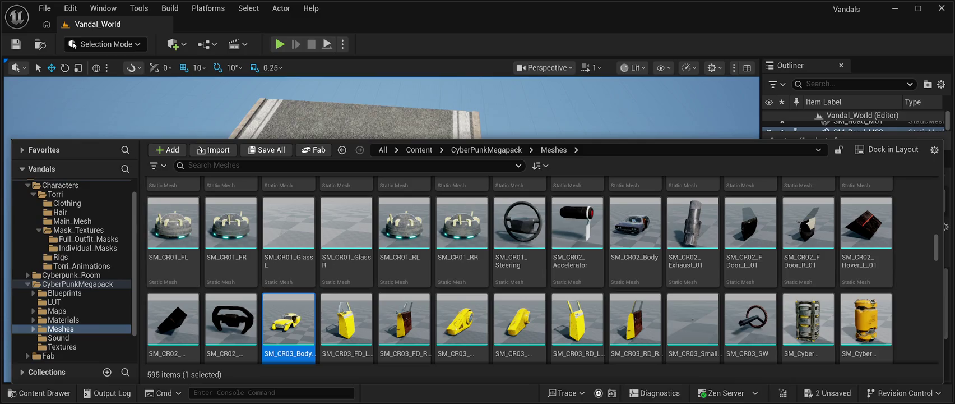
{"action": "key", "text": "ctrl+space"}
Move the yellow taxi onto the upper road and inspect it up close.
{"action": "mouse_move", "coordinate": [367, 218]}
{"action": "left_mouse_down"}
{"action": "mouse_move", "coordinate": [314, 132]}
{"action": "mouse_move", "coordinate": [293, 130]}
{"action": "mouse_move", "coordinate": [308, 128]}
{"action": "left_mouse_up"}
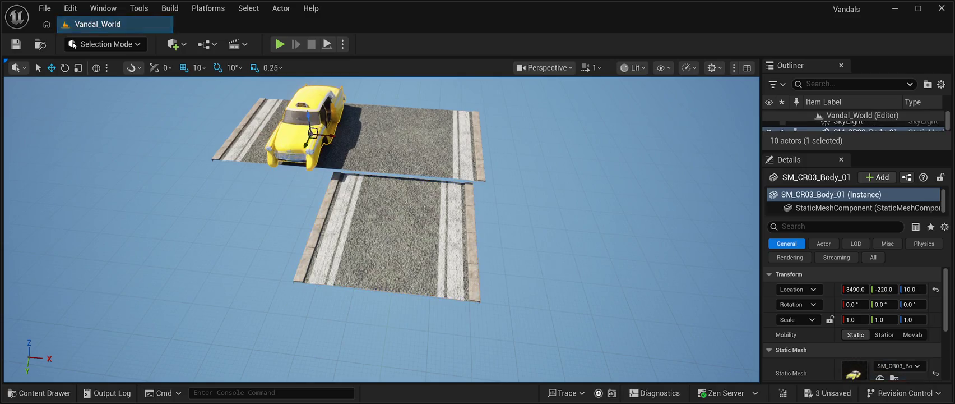
{"action": "key", "text": "f"}
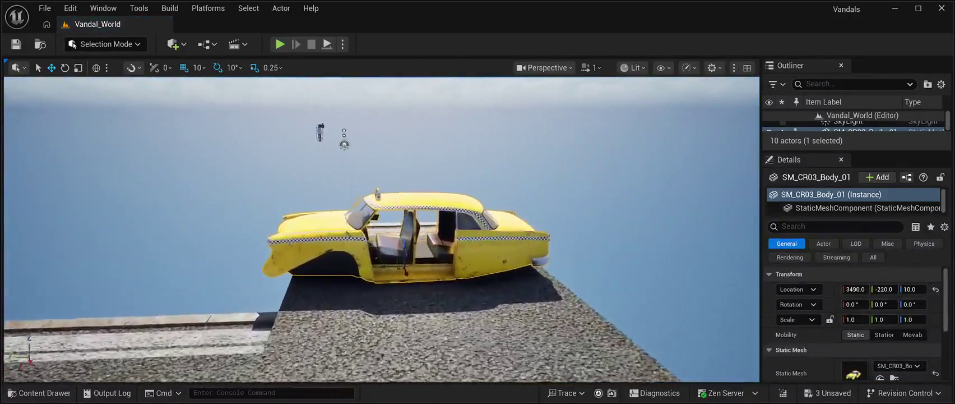
{"action": "key", "text": "w"}
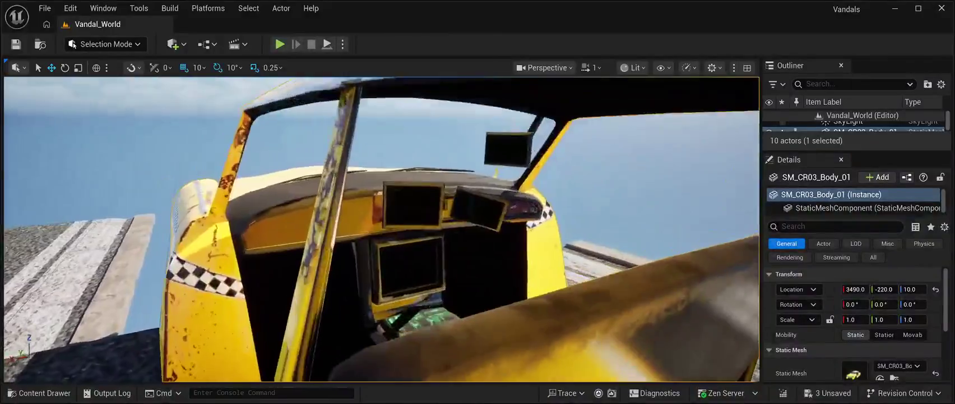
{"action": "key", "text": "w"}
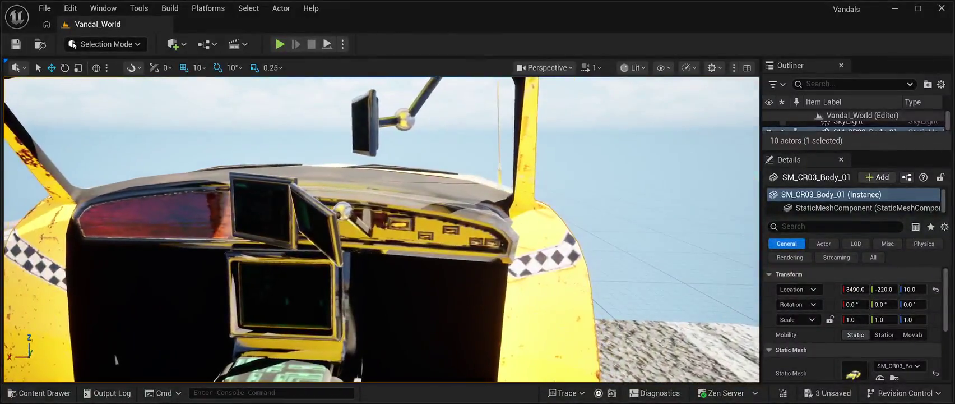
{"action": "key", "text": "s"}
{"action": "key", "text": "w"}
{"action": "key", "text": "s"}
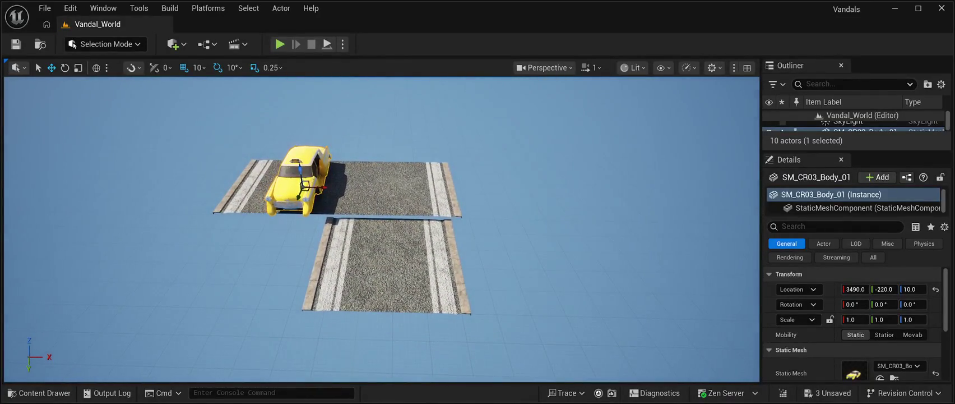
Delete the lower road piece SM_Road_M08.
{"action": "left_click", "coordinate": [387, 263]}
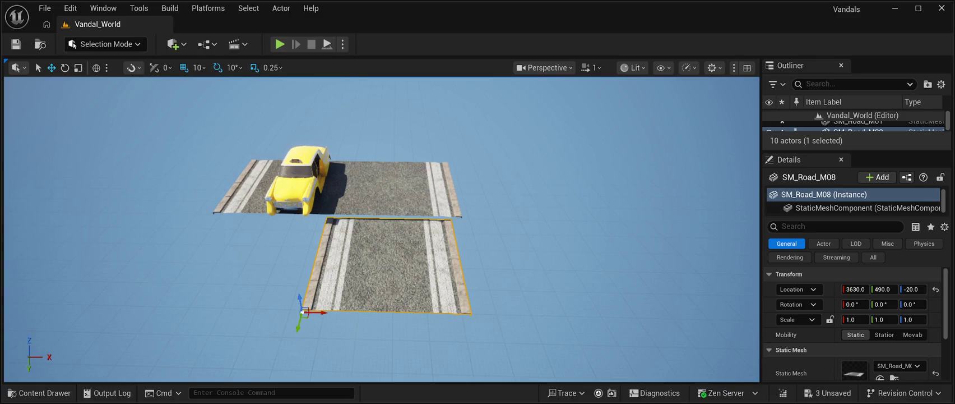
{"action": "key", "text": "Delete"}
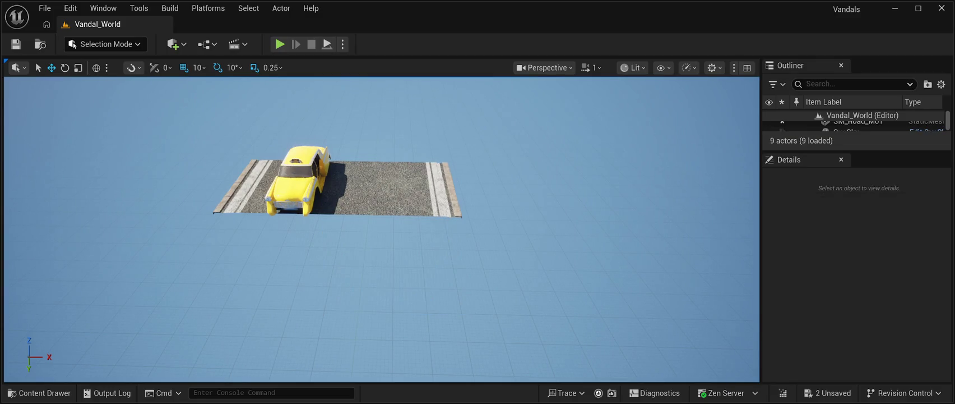
{"action": "key", "text": "ctrl+space"}
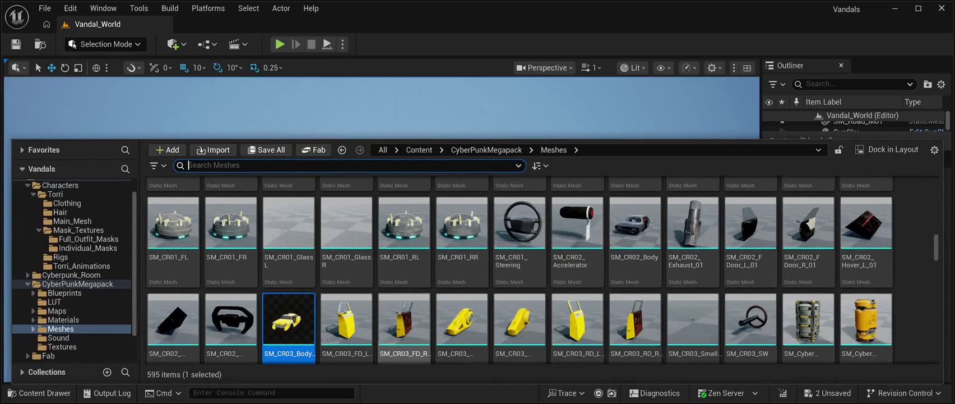
Scroll through the CyberPunkMegapack mesh library.
{"action": "scroll", "coordinate": [635, 325], "scroll_direction": "down", "scroll_amount": 5}
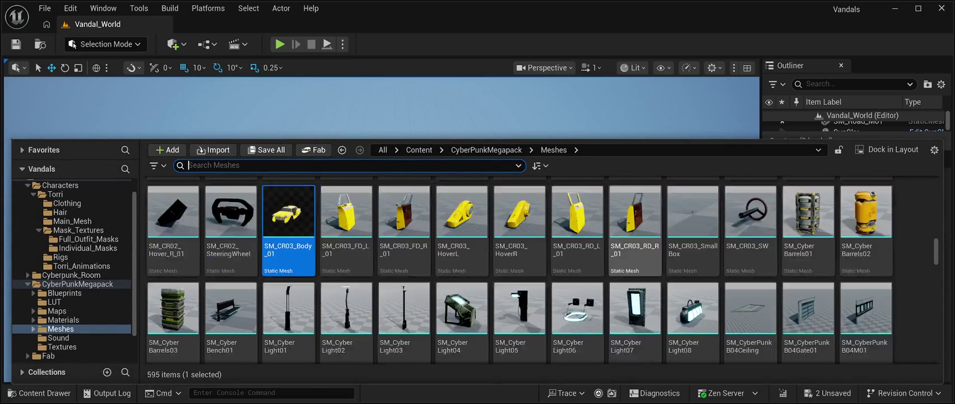
{"action": "scroll", "coordinate": [636, 254], "scroll_direction": "down", "scroll_amount": 10}
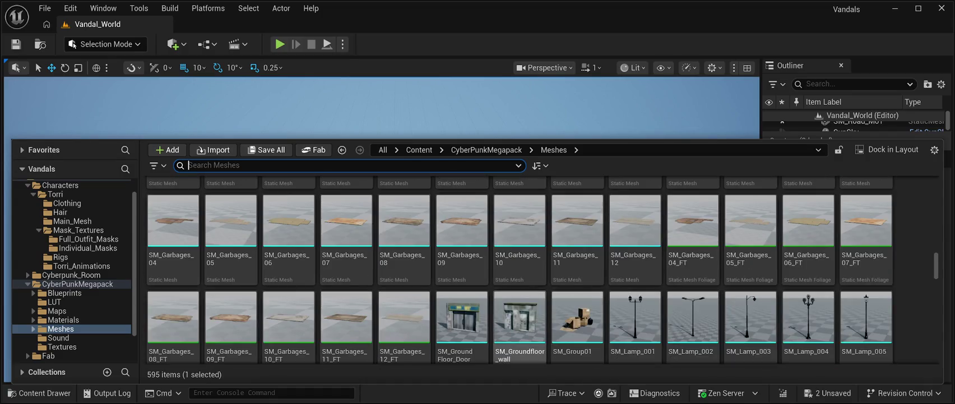
{"action": "scroll", "coordinate": [635, 254], "scroll_direction": "down", "scroll_amount": 5}
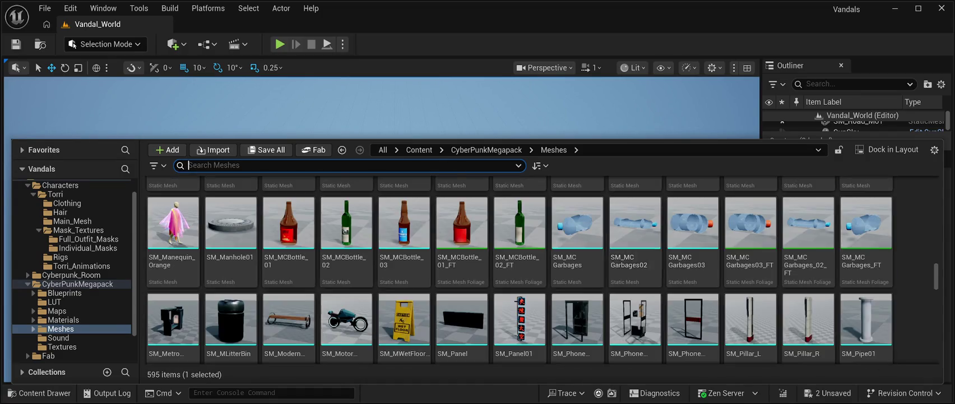
{"action": "scroll", "coordinate": [520, 280], "scroll_direction": "down", "scroll_amount": 15}
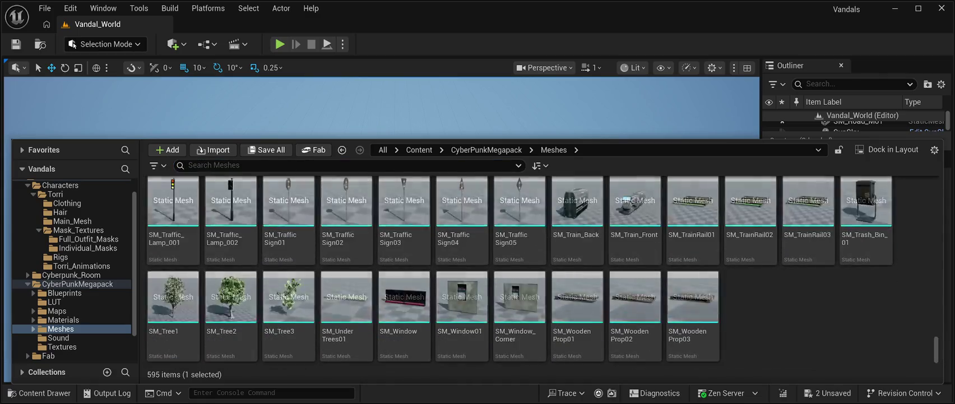
{"action": "scroll", "coordinate": [520, 281], "scroll_direction": "up", "scroll_amount": 5}
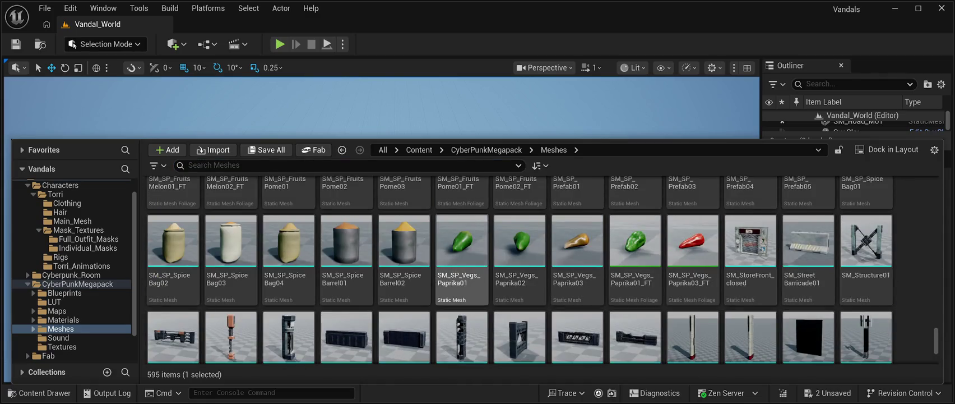
{"action": "scroll", "coordinate": [520, 269], "scroll_direction": "up", "scroll_amount": 5}
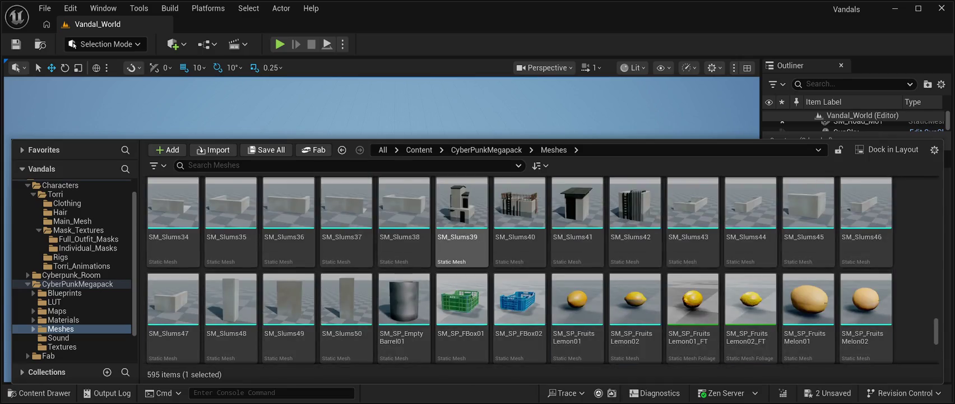
{"action": "scroll", "coordinate": [520, 269], "scroll_direction": "up", "scroll_amount": 4}
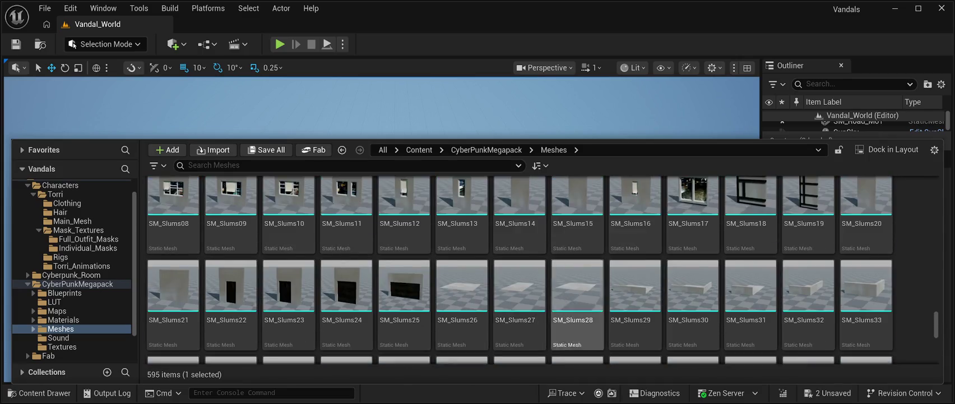
{"action": "scroll", "coordinate": [464, 280], "scroll_direction": "up", "scroll_amount": 5}
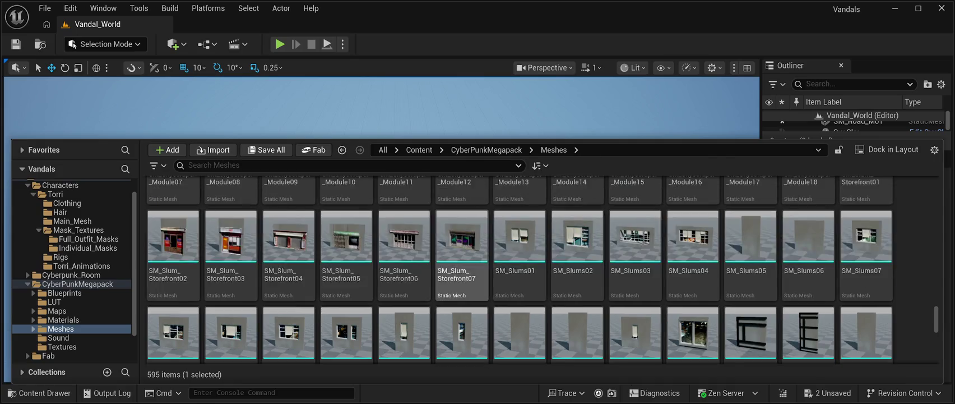
{"action": "scroll", "coordinate": [464, 303], "scroll_direction": "up", "scroll_amount": 6}
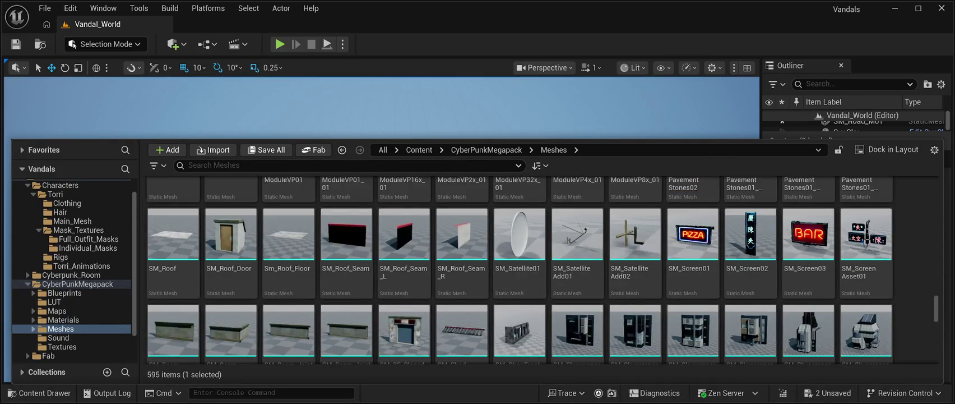
{"action": "scroll", "coordinate": [578, 303], "scroll_direction": "up", "scroll_amount": 2}
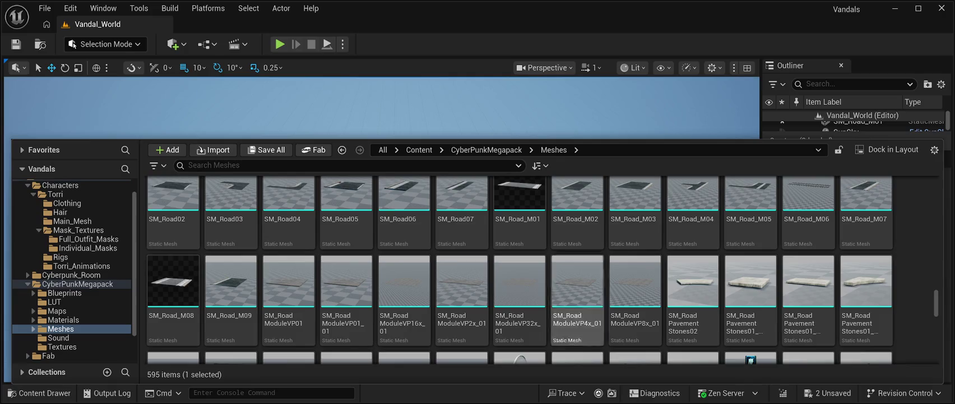
{"action": "scroll", "coordinate": [578, 258], "scroll_direction": "up", "scroll_amount": 2}
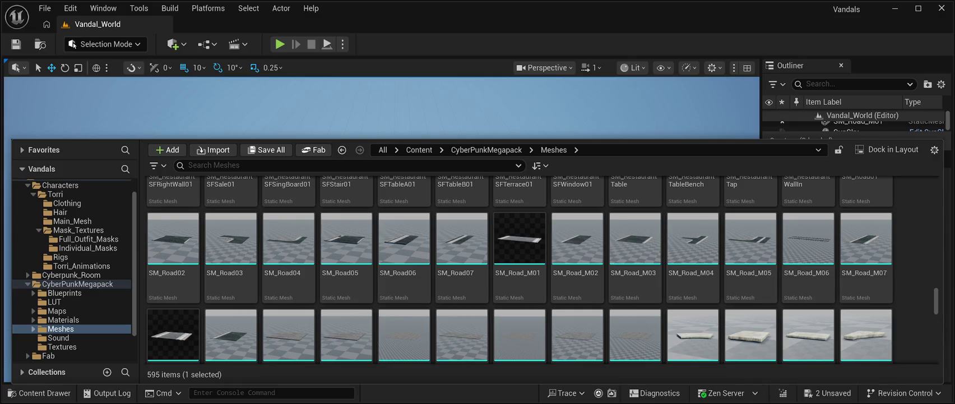
Pick SM_Road_M03 in the library, then select that road piece in the level.
{"action": "left_click", "coordinate": [636, 256]}
{"action": "key", "text": "ctrl+space"}
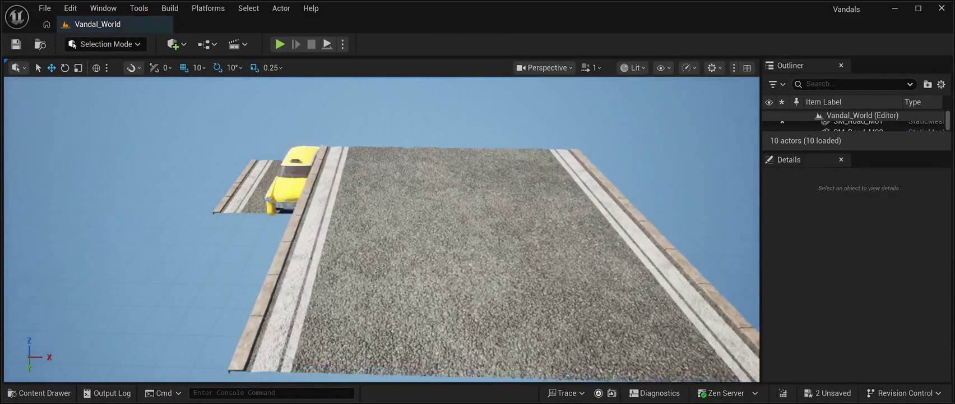
{"action": "left_click", "coordinate": [392, 253]}
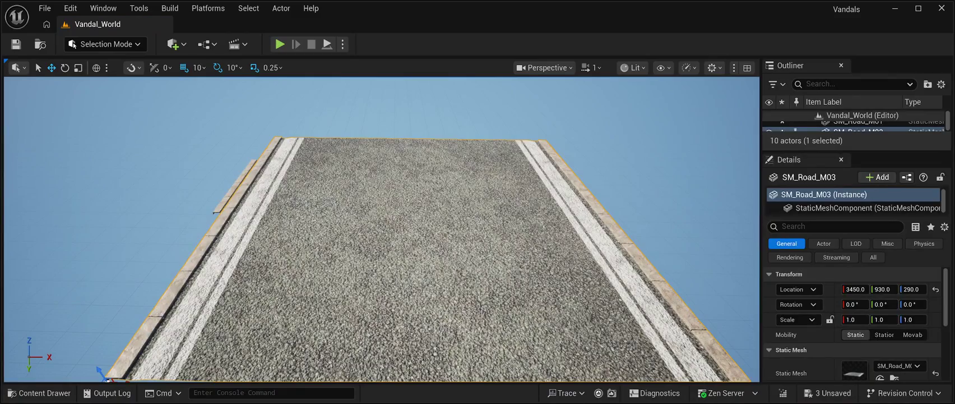
Reset SM_Road_M03's location and set its X to 2400.
{"action": "left_click", "coordinate": [936, 289]}
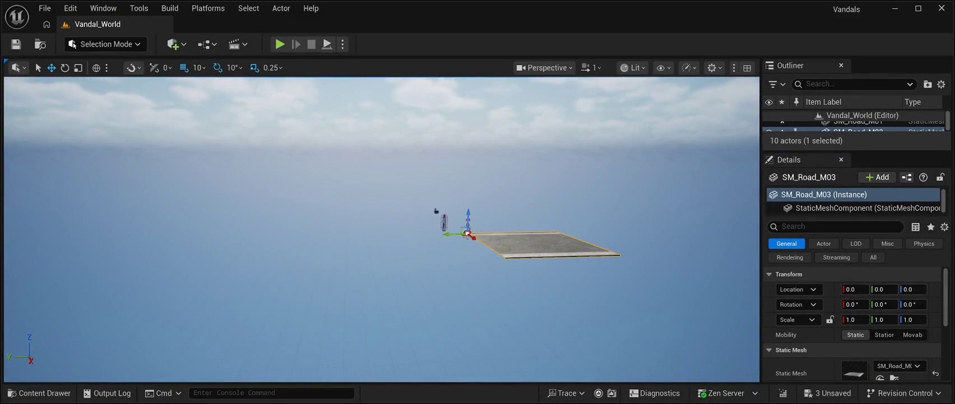
{"action": "type", "text": "2400"}
{"action": "key", "text": "Return"}
{"action": "key", "text": "f"}
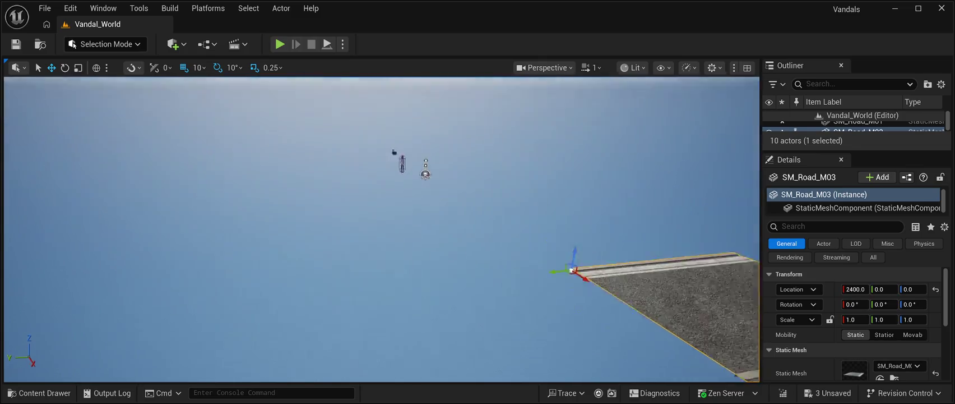
{"action": "scroll", "coordinate": [28, 167], "scroll_direction": "up", "scroll_amount": 3}
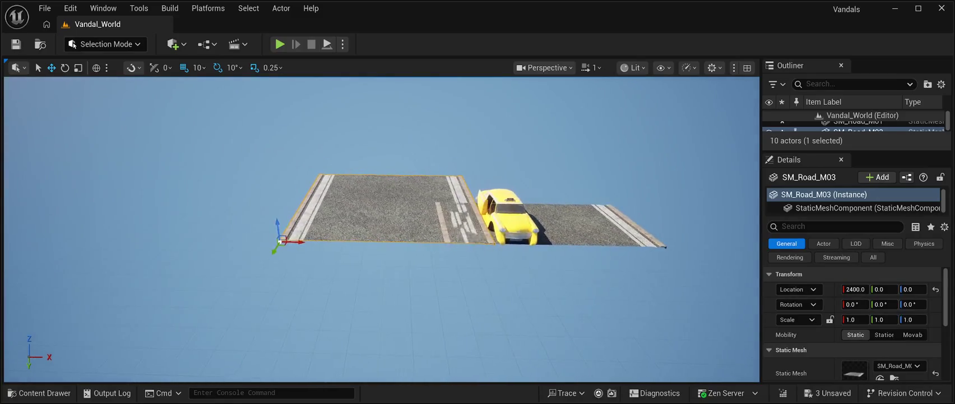
Delete the SM_Road_M01 road piece and the yellow taxi.
{"action": "left_click", "coordinate": [605, 229]}
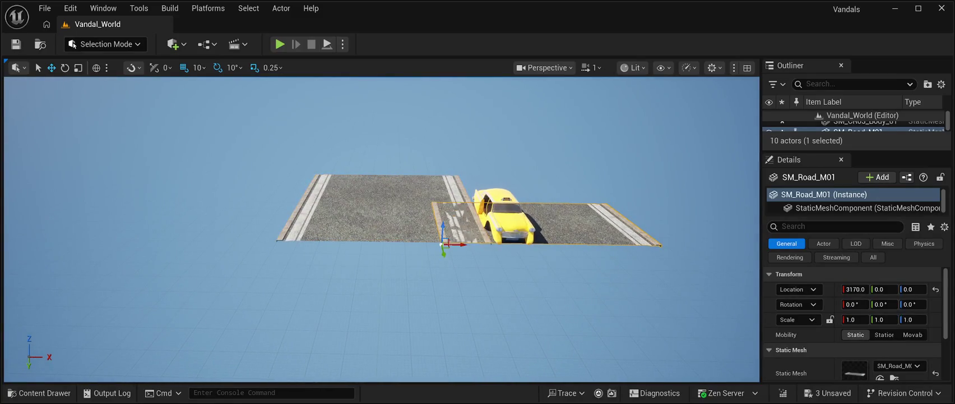
{"action": "mouse_move", "coordinate": [464, 245]}
{"action": "left_mouse_down"}
{"action": "mouse_move", "coordinate": [329, 245]}
{"action": "mouse_move", "coordinate": [603, 245]}
{"action": "left_mouse_up"}
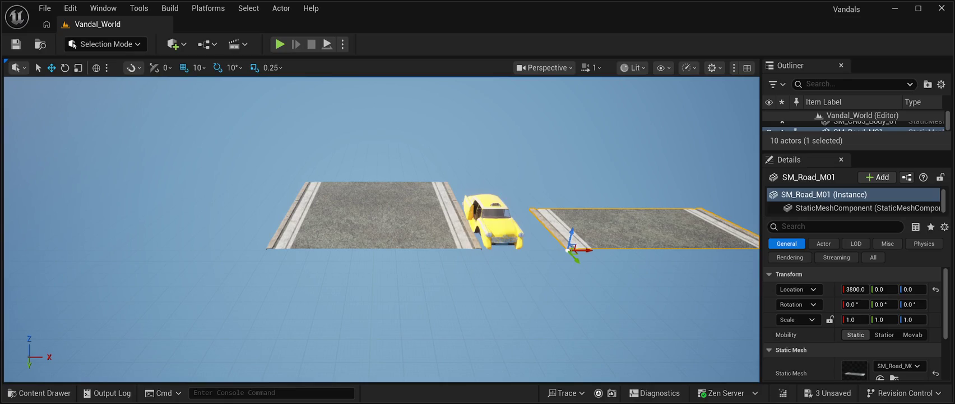
{"action": "key", "text": "Delete"}
{"action": "left_click", "coordinate": [493, 222]}
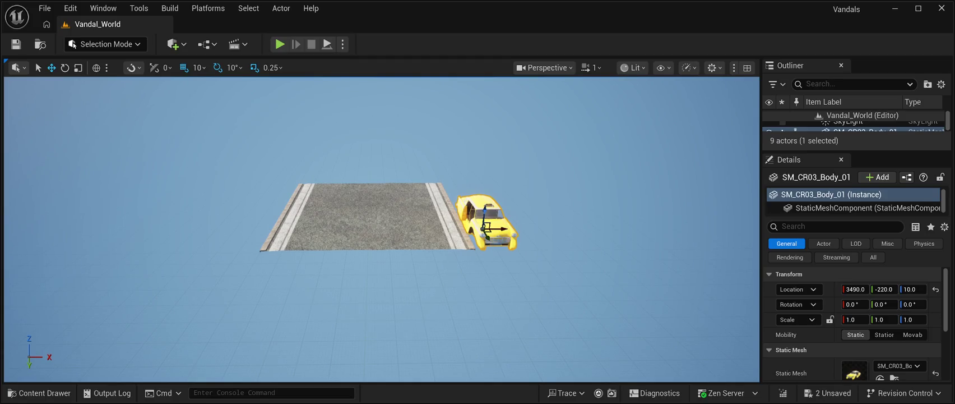
{"action": "key", "text": "Delete"}
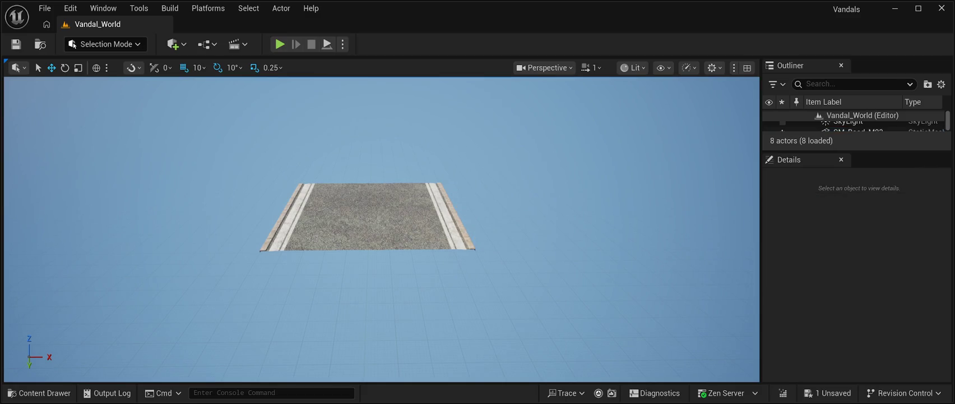
Move SM_Road_M03 to X 3650 and place a copy flush beside it at Y 990.
{"action": "left_click", "coordinate": [367, 216]}
{"action": "mouse_move", "coordinate": [278, 252]}
{"action": "left_mouse_down"}
{"action": "mouse_move", "coordinate": [401, 257]}
{"action": "mouse_move", "coordinate": [549, 241]}
{"action": "mouse_move", "coordinate": [365, 263]}
{"action": "mouse_move", "coordinate": [359, 236]}
{"action": "mouse_move", "coordinate": [347, 253]}
{"action": "left_mouse_up"}
{"action": "key", "text": "f"}
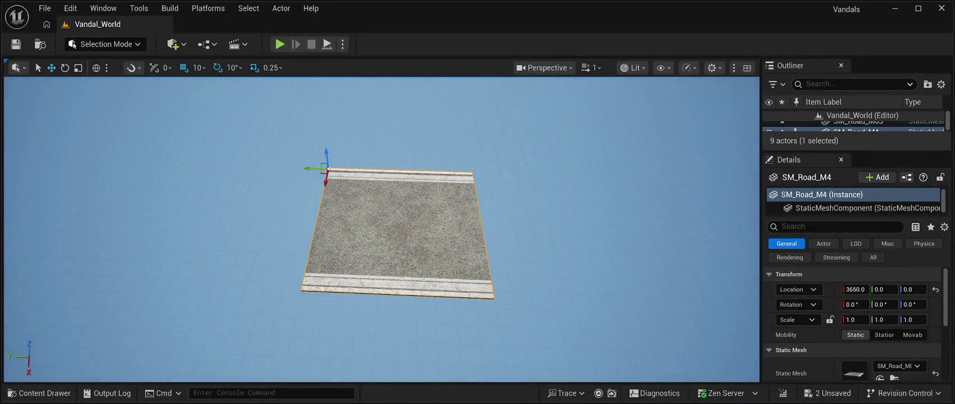
{"action": "left_click_drag", "start_coordinate": [327, 168], "coordinate": [171, 163]}
{"action": "left_click", "coordinate": [398, 235]}
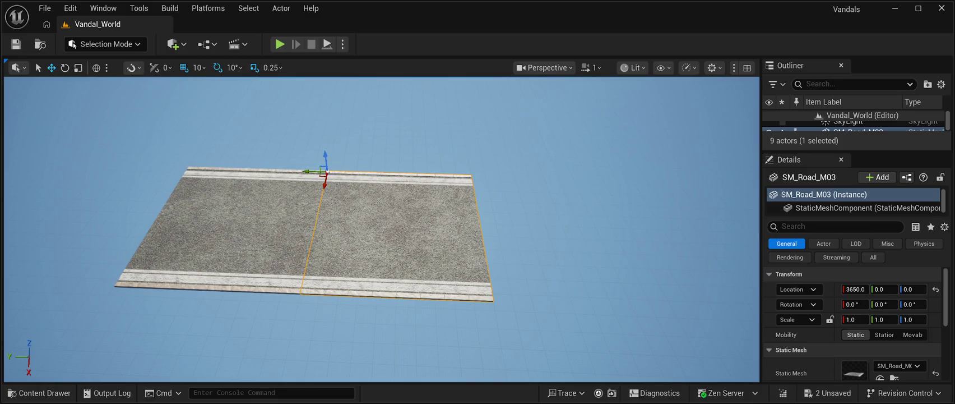
{"action": "left_click", "coordinate": [236, 225]}
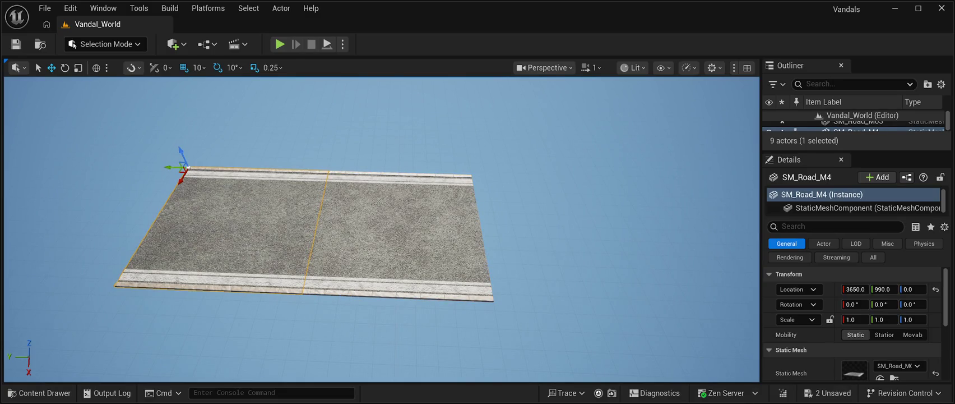
Line up SM_Road_M4 at Y 1000 and duplicate it to Y 2000 and Y 3000.
{"action": "mouse_move", "coordinate": [177, 167]}
{"action": "left_mouse_down"}
{"action": "mouse_move", "coordinate": [143, 166]}
{"action": "mouse_move", "coordinate": [163, 167]}
{"action": "left_mouse_up"}
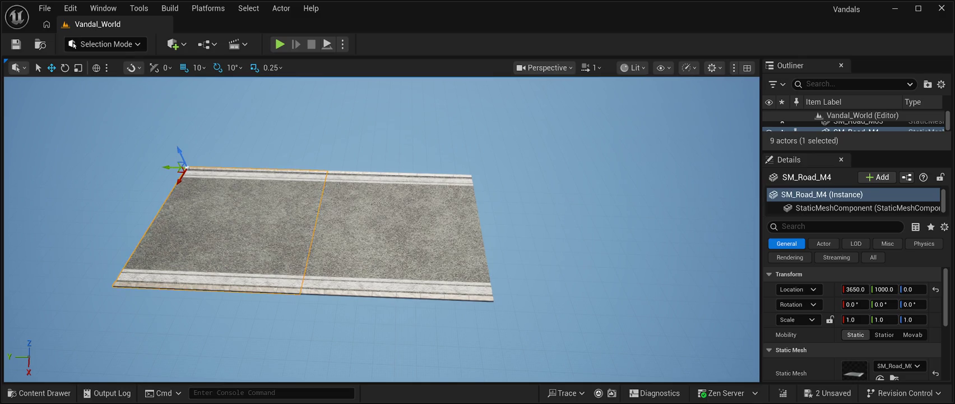
{"action": "mouse_move", "coordinate": [382, 224]}
{"action": "left_mouse_down"}
{"action": "mouse_move", "coordinate": [393, 191]}
{"action": "mouse_move", "coordinate": [392, 258]}
{"action": "mouse_move", "coordinate": [337, 272]}
{"action": "left_mouse_up"}
{"action": "left_click", "coordinate": [477, 224]}
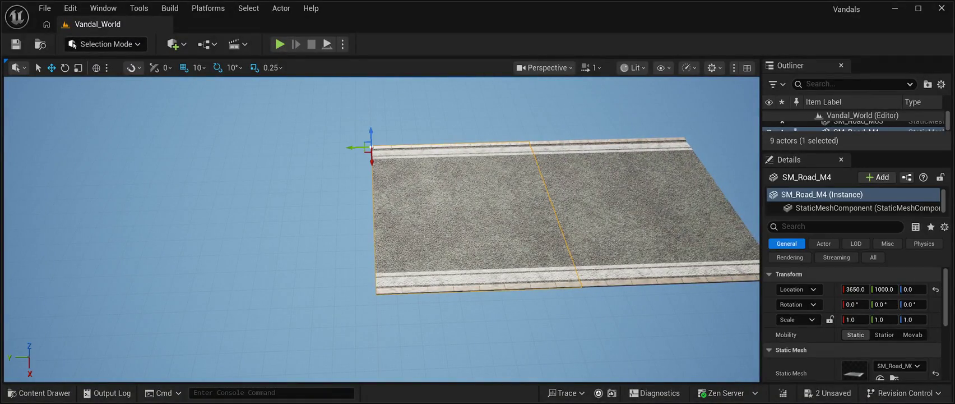
{"action": "key", "text": "ctrl+d"}
{"action": "left_click_drag", "start_coordinate": [359, 147], "coordinate": [192, 155]}
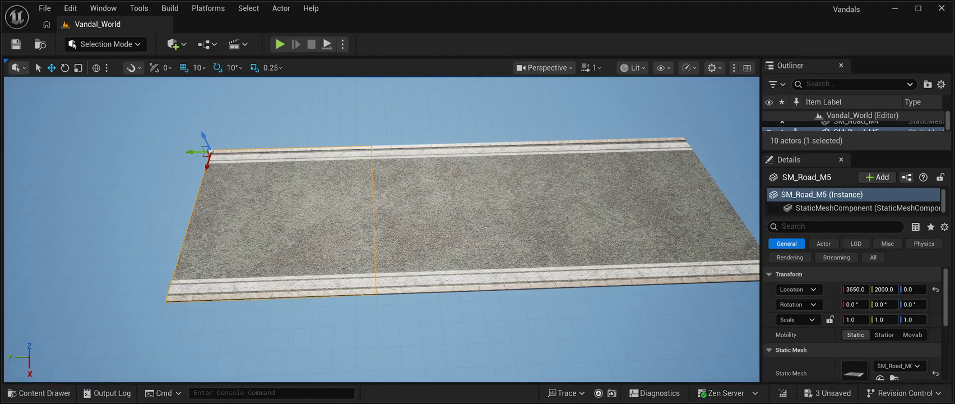
{"action": "mouse_move", "coordinate": [194, 151]}
{"action": "left_mouse_down"}
{"action": "mouse_move", "coordinate": [14, 155]}
{"action": "mouse_move", "coordinate": [29, 160]}
{"action": "left_mouse_up"}
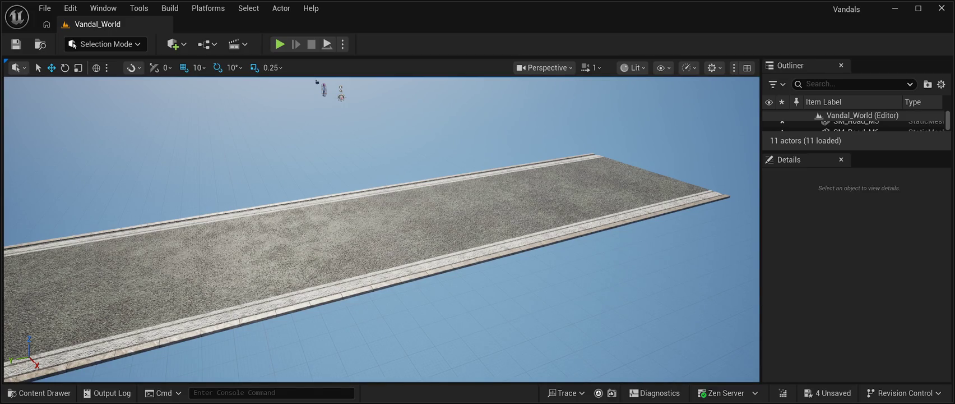
Select the SM_Road_M6 road piece, then show the CyberPunkMegapack Meshes folder in the Content Drawer.
{"action": "key", "text": "a"}
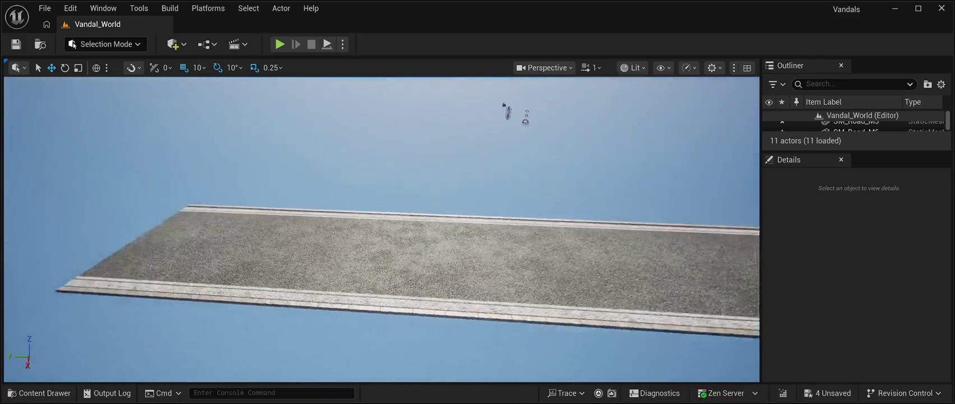
{"action": "key", "text": "d"}
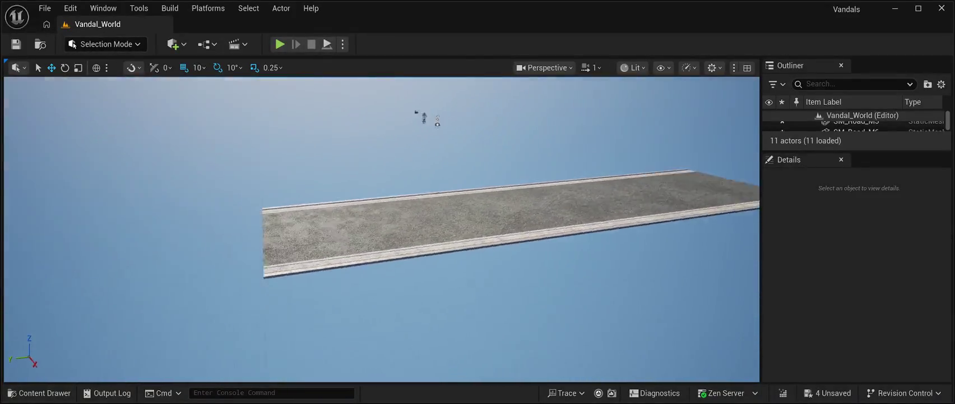
{"action": "left_click", "coordinate": [645, 190]}
{"action": "key", "text": "Down"}
{"action": "key", "text": "Down"}
{"action": "key", "text": "Down"}
{"action": "key", "text": "d"}
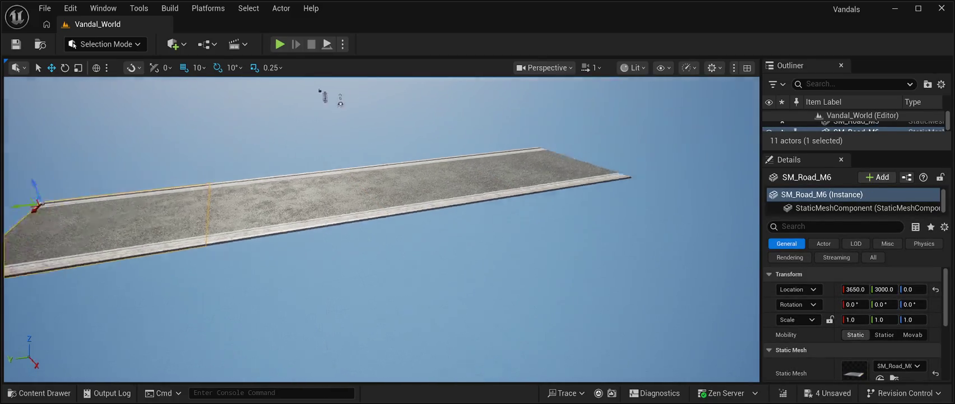
{"action": "key", "text": "d"}
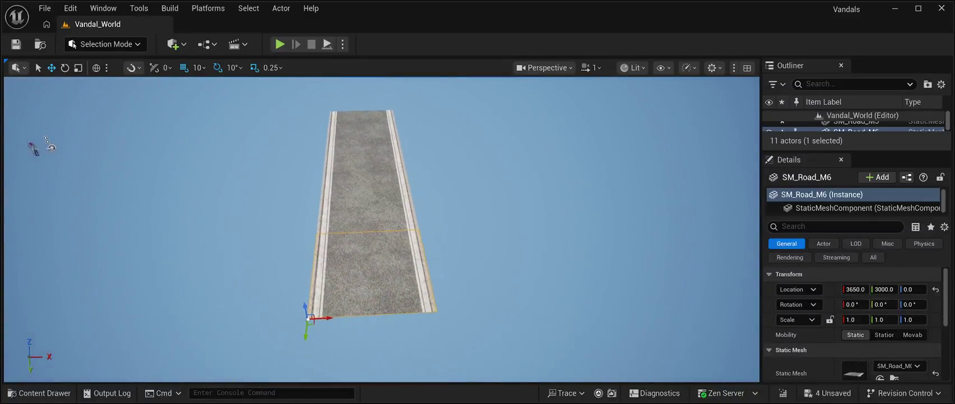
{"action": "key", "text": "ctrl+space"}
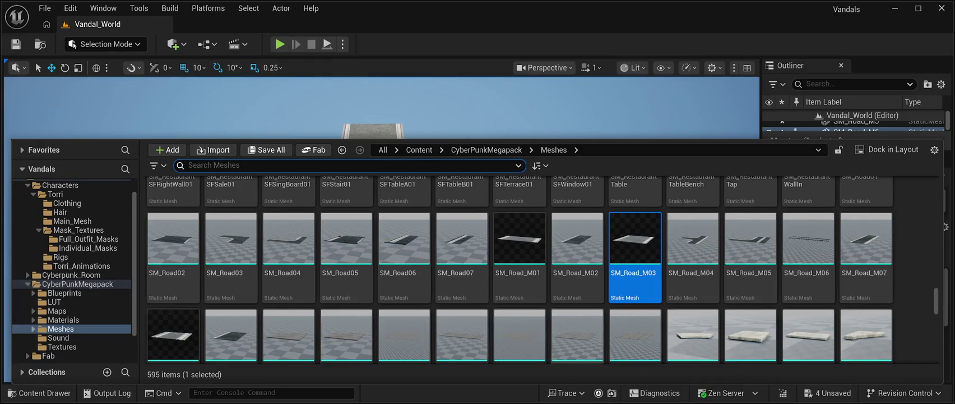
Place an SM_RoadModuleVP4x floor tile beside the road with Location Z 0.
{"action": "key", "text": "ctrl+space"}
{"action": "mouse_move", "coordinate": [494, 178]}
{"action": "left_mouse_down"}
{"action": "mouse_move", "coordinate": [452, 252]}
{"action": "mouse_move", "coordinate": [438, 347]}
{"action": "mouse_move", "coordinate": [442, 340]}
{"action": "left_mouse_up"}
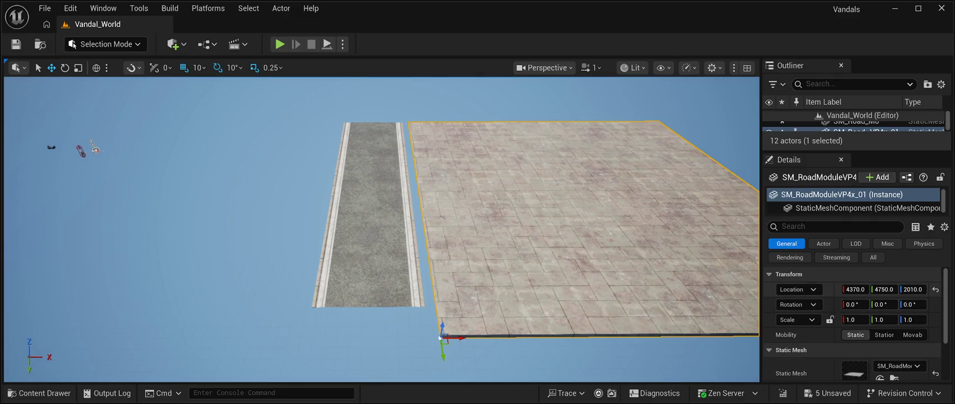
{"action": "left_click", "coordinate": [912, 289]}
{"action": "type", "text": "0.0"}
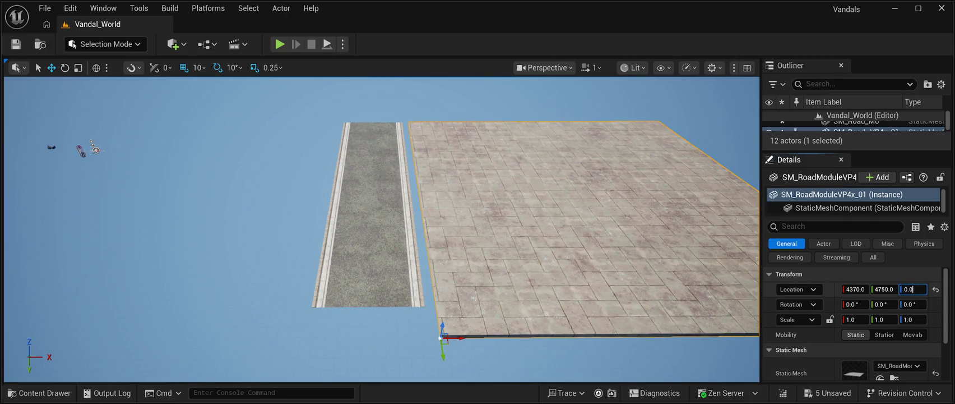
{"action": "key", "text": "Return"}
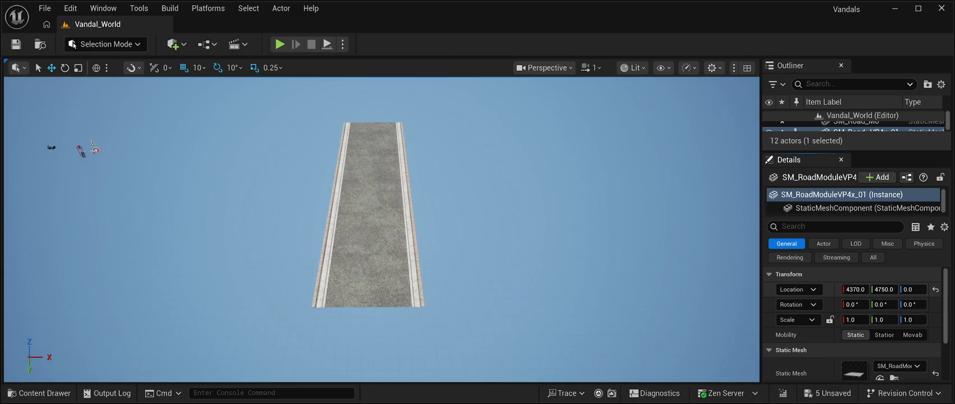
{"action": "key", "text": "f"}
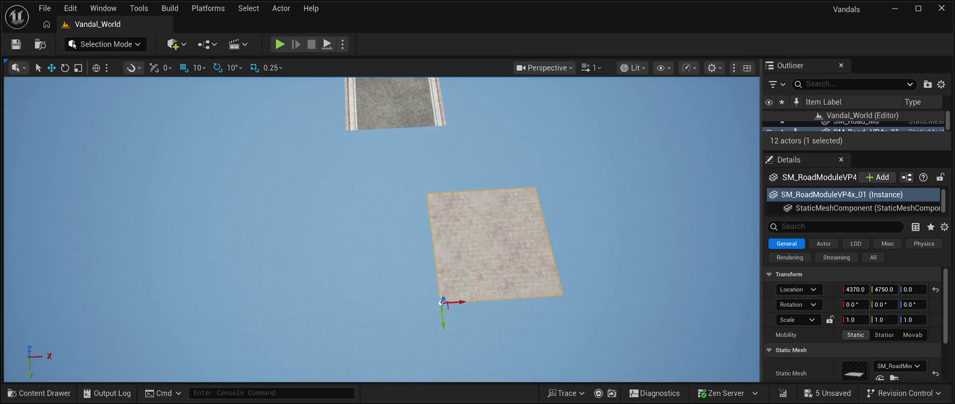
Slide the SM_RoadModuleVP4x tile along X up to the road edge, then delete it.
{"action": "mouse_move", "coordinate": [458, 302]}
{"action": "left_mouse_down"}
{"action": "mouse_move", "coordinate": [519, 297]}
{"action": "mouse_move", "coordinate": [481, 230]}
{"action": "mouse_move", "coordinate": [452, 141]}
{"action": "left_mouse_up"}
{"action": "key", "text": "f"}
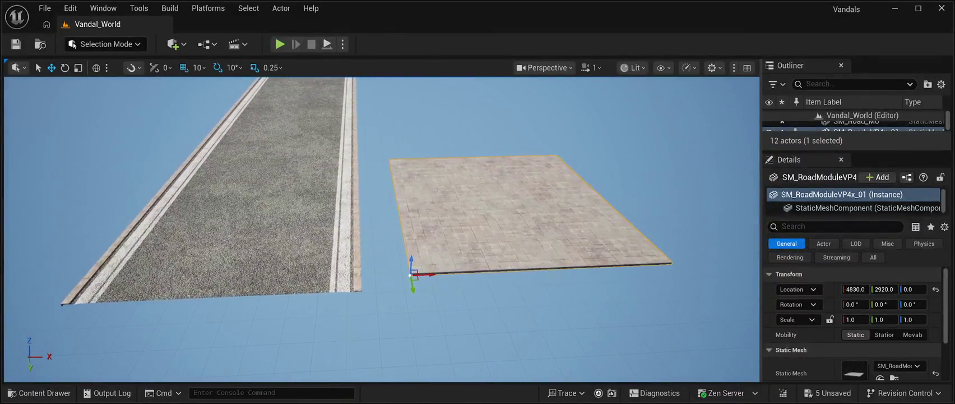
{"action": "mouse_move", "coordinate": [431, 276]}
{"action": "left_mouse_down"}
{"action": "mouse_move", "coordinate": [379, 276]}
{"action": "mouse_move", "coordinate": [365, 307]}
{"action": "mouse_move", "coordinate": [146, 292]}
{"action": "left_mouse_up"}
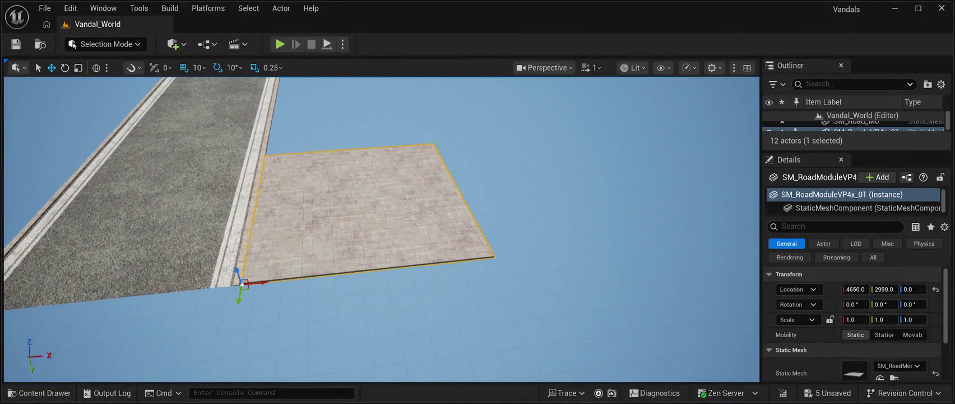
{"action": "key", "text": "Delete"}
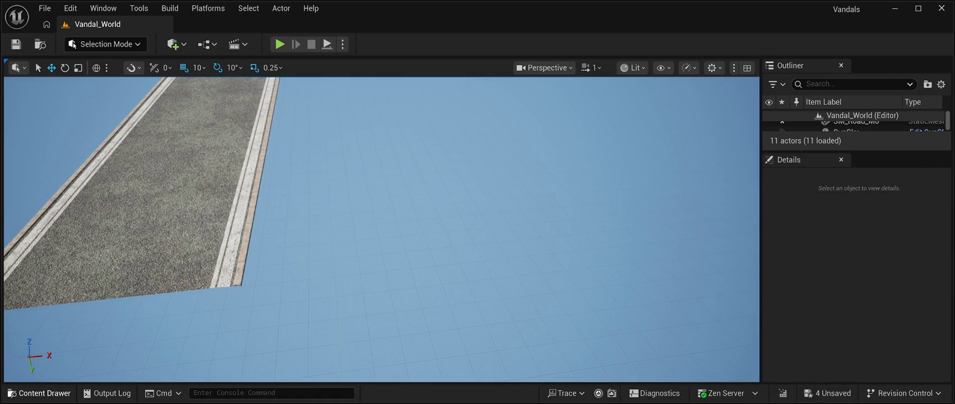
Place the large SM_RoadModuleVP8x paved floor from the Content Drawer into the level.
{"action": "left_click", "coordinate": [39, 392]}
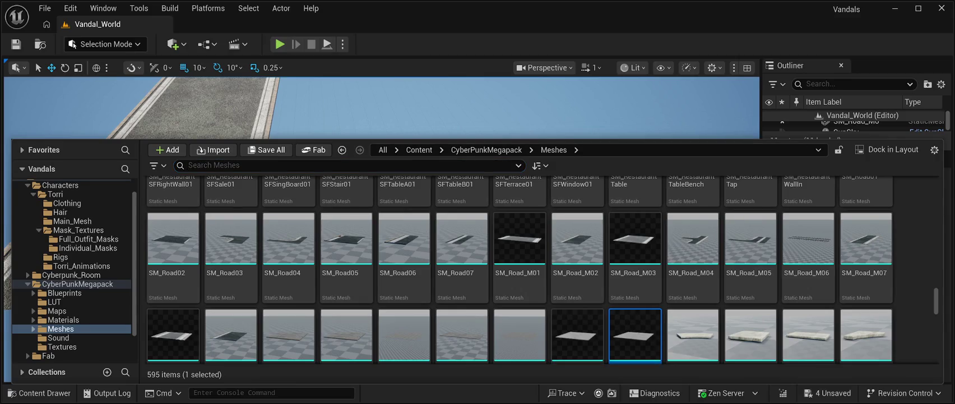
{"action": "key", "text": "ctrl+space"}
{"action": "left_click", "coordinate": [561, 224]}
{"action": "key", "text": "f"}
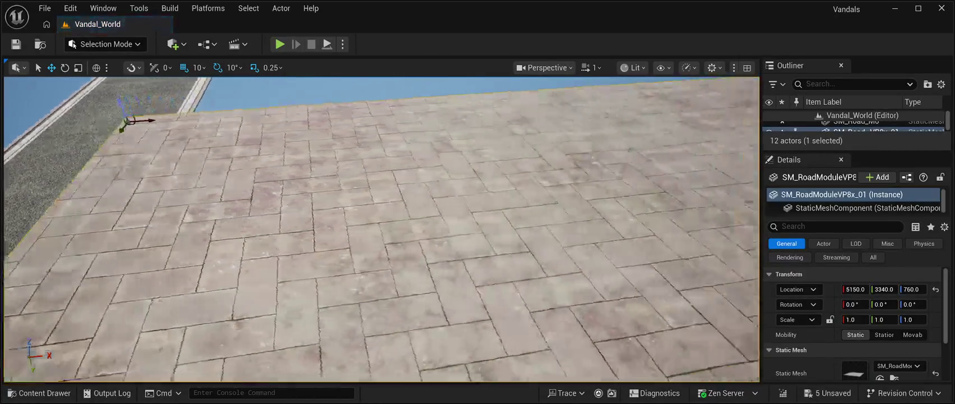
Set the floor's Location Z to 0 and Y to 1200, then slide it against the road.
{"action": "left_click", "coordinate": [911, 288]}
{"action": "type", "text": "0.0"}
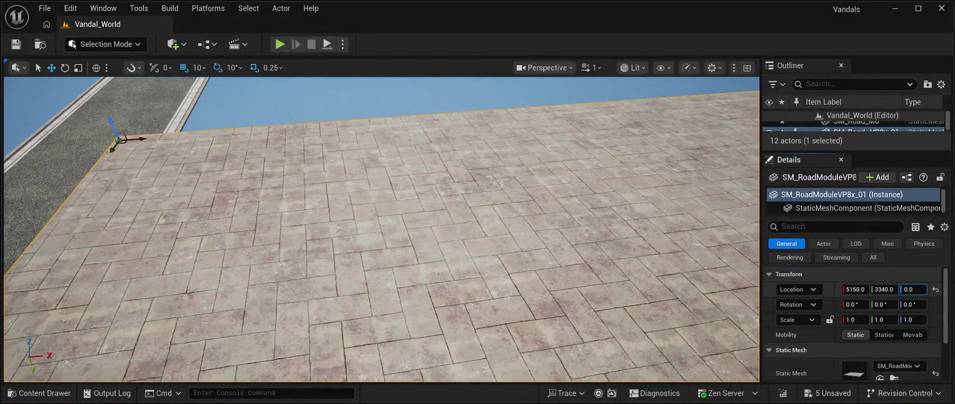
{"action": "key", "text": "Return"}
{"action": "key", "text": "f"}
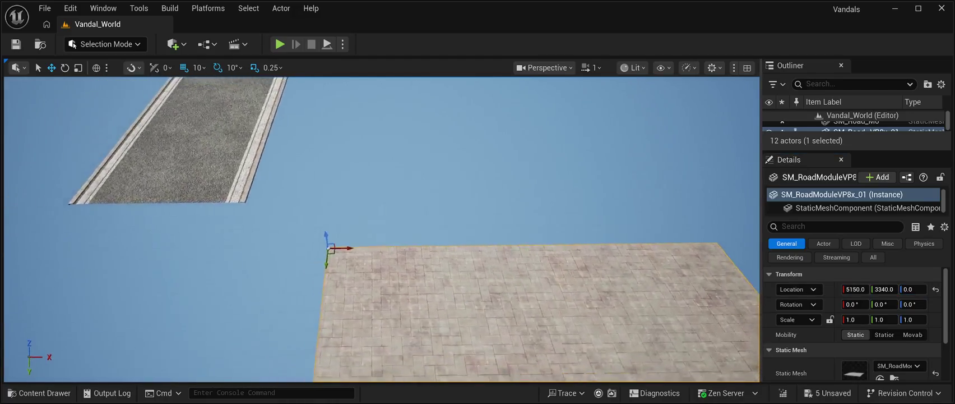
{"action": "type", "text": "1200"}
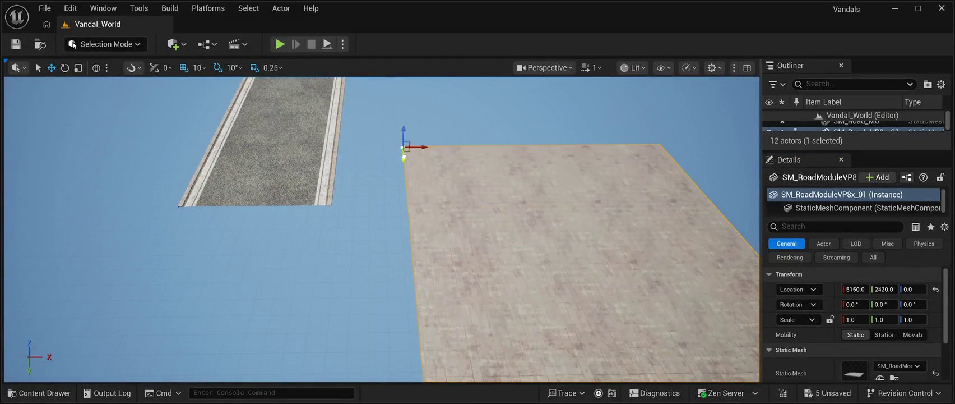
{"action": "key", "text": "Return"}
{"action": "key", "text": "f"}
{"action": "mouse_move", "coordinate": [401, 155]}
{"action": "left_mouse_down"}
{"action": "mouse_move", "coordinate": [358, 148]}
{"action": "mouse_move", "coordinate": [335, 157]}
{"action": "left_mouse_up"}
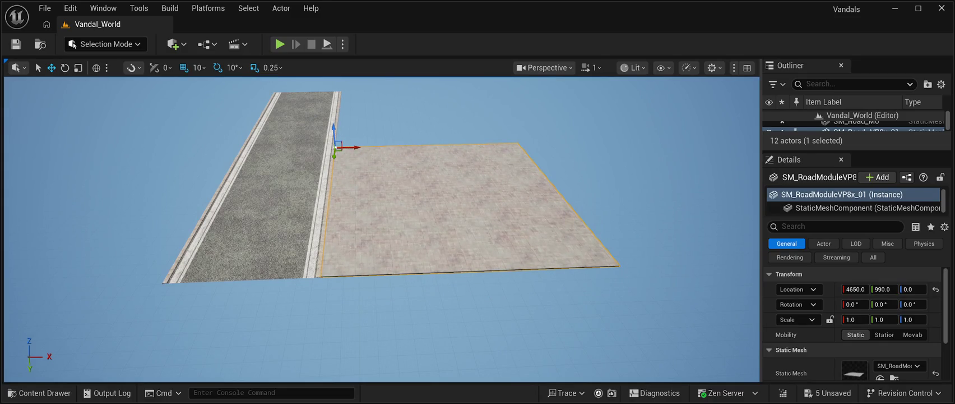
Duplicate the paved floor and set the copy flush on the road's other side at X 1650.
{"action": "scroll", "coordinate": [381, 229], "scroll_direction": "up", "scroll_amount": 5}
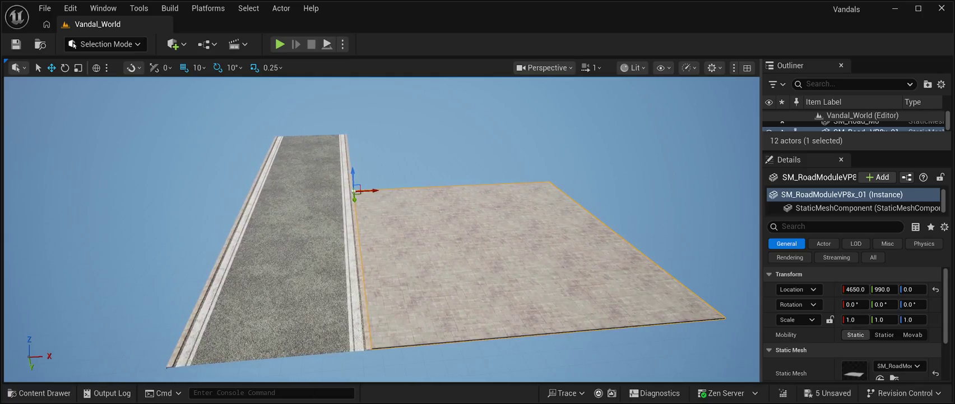
{"action": "key", "text": "ctrl+d"}
{"action": "left_click_drag", "start_coordinate": [367, 191], "coordinate": [31, 187]}
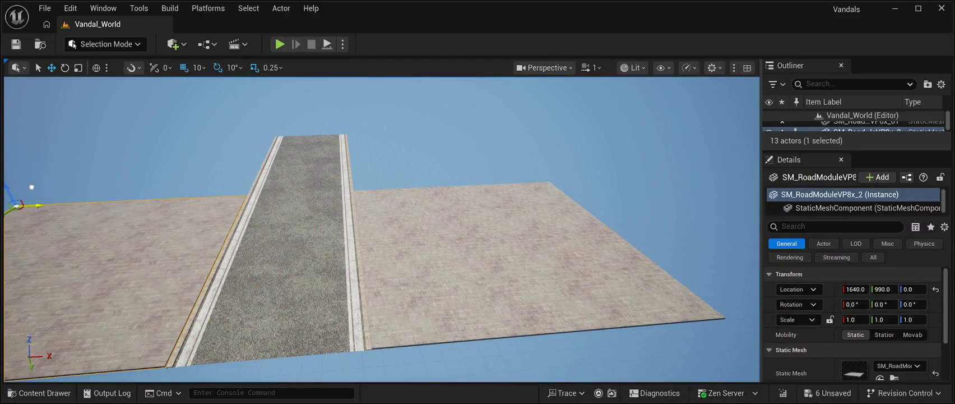
{"action": "left_click_drag", "start_coordinate": [381, 224], "coordinate": [348, 222]}
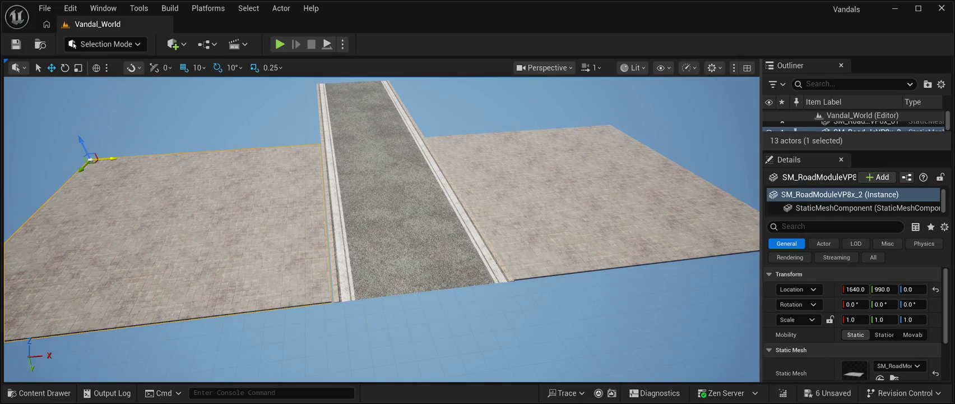
{"action": "left_click_drag", "start_coordinate": [110, 158], "coordinate": [111, 158]}
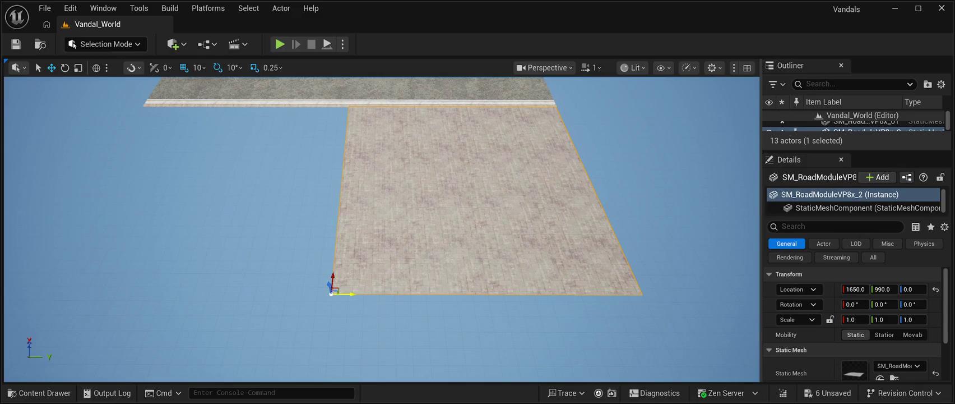
Alt-drag a copy of the pavement tile further along the road.
{"action": "left_click_drag", "start_coordinate": [345, 293], "coordinate": [75, 236]}
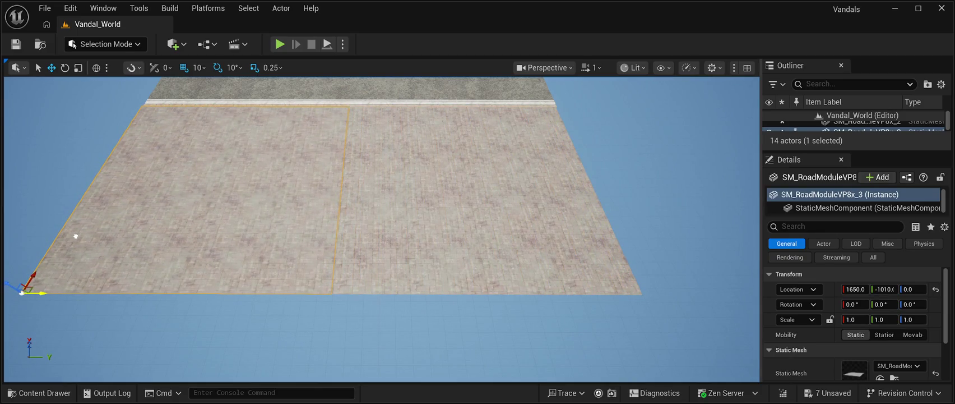
{"action": "key", "text": "Escape"}
{"action": "mouse_move", "coordinate": [21, 292]}
{"action": "left_mouse_down"}
{"action": "mouse_move", "coordinate": [28, 146]}
{"action": "mouse_move", "coordinate": [48, 137]}
{"action": "left_mouse_up"}
Move another pavement plate across the road and align it flush at 4650, -1000, 0.
{"action": "left_click", "coordinate": [358, 252]}
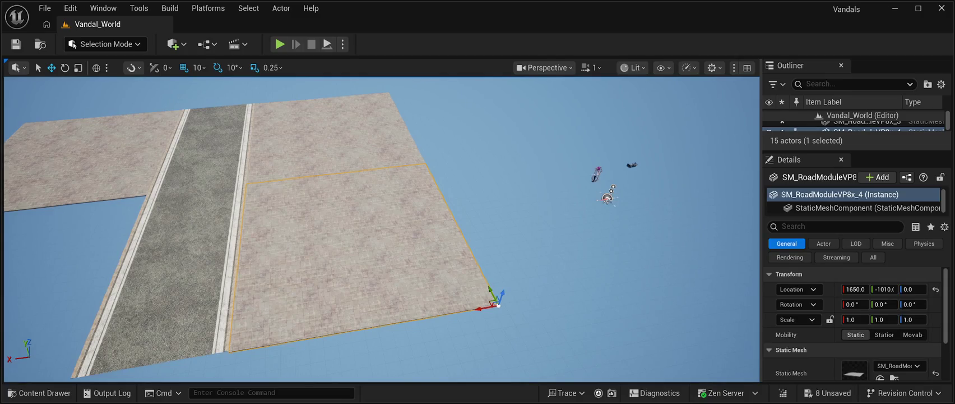
{"action": "mouse_move", "coordinate": [481, 308]}
{"action": "left_mouse_down"}
{"action": "mouse_move", "coordinate": [252, 336]}
{"action": "mouse_move", "coordinate": [96, 375]}
{"action": "mouse_move", "coordinate": [111, 372]}
{"action": "left_mouse_up"}
{"action": "left_click_drag", "start_coordinate": [336, 235], "coordinate": [371, 247]}
{"action": "mouse_move", "coordinate": [273, 290]}
{"action": "left_mouse_down"}
{"action": "mouse_move", "coordinate": [243, 281]}
{"action": "mouse_move", "coordinate": [325, 274]}
{"action": "left_mouse_up"}
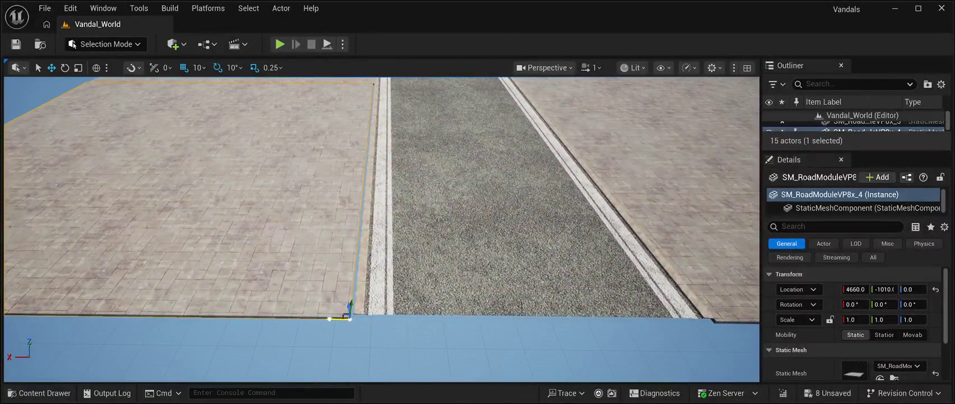
{"action": "left_click_drag", "start_coordinate": [340, 319], "coordinate": [354, 315]}
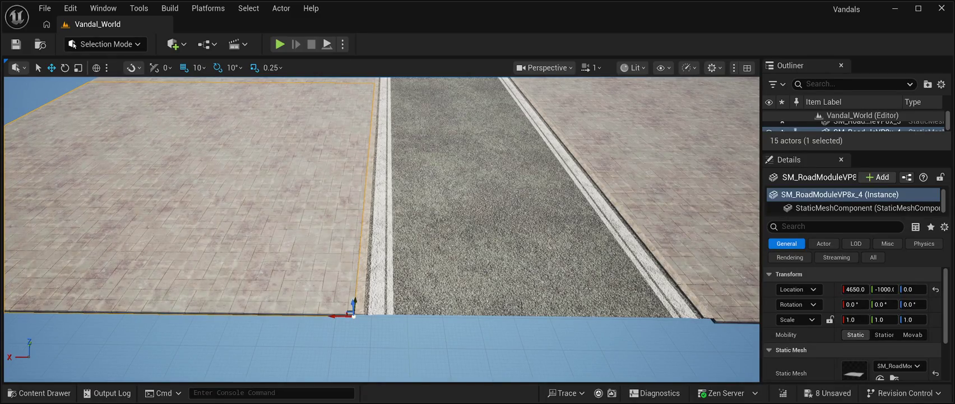
{"action": "key", "text": "Escape"}
{"action": "mouse_move", "coordinate": [381, 236]}
{"action": "left_mouse_down"}
{"action": "mouse_move", "coordinate": [381, 181]}
{"action": "mouse_move", "coordinate": [381, 202]}
{"action": "mouse_move", "coordinate": [336, 219]}
{"action": "mouse_move", "coordinate": [336, 241]}
{"action": "left_mouse_up"}
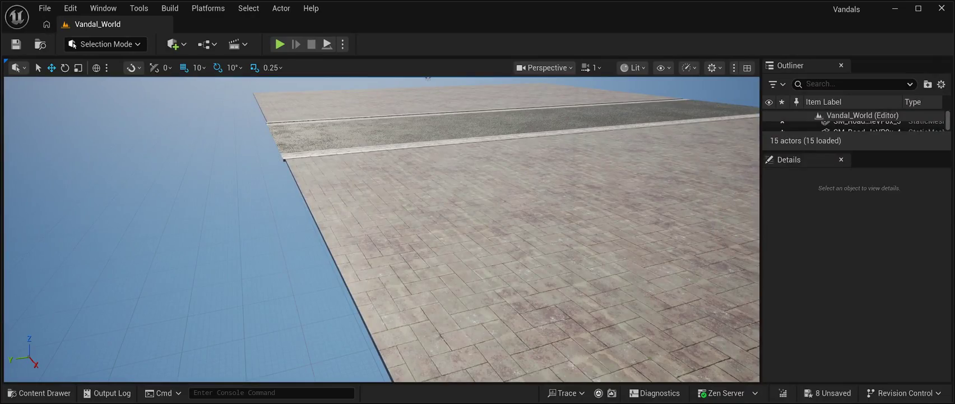
Nudge SM_RoadModuleVP8x_2 along Y to line it up at 1650, 1000, 0.
{"action": "left_click", "coordinate": [504, 224]}
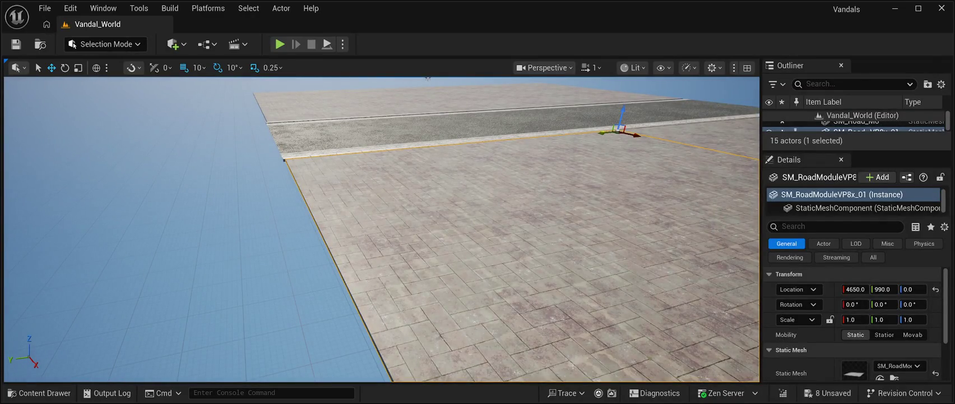
{"action": "left_click_drag", "start_coordinate": [605, 132], "coordinate": [603, 133]}
{"action": "mouse_move", "coordinate": [381, 224]}
{"action": "left_mouse_down"}
{"action": "mouse_move", "coordinate": [381, 174]}
{"action": "mouse_move", "coordinate": [409, 157]}
{"action": "mouse_move", "coordinate": [409, 128]}
{"action": "mouse_move", "coordinate": [410, 163]}
{"action": "mouse_move", "coordinate": [423, 171]}
{"action": "mouse_move", "coordinate": [429, 196]}
{"action": "mouse_move", "coordinate": [450, 190]}
{"action": "left_mouse_up"}
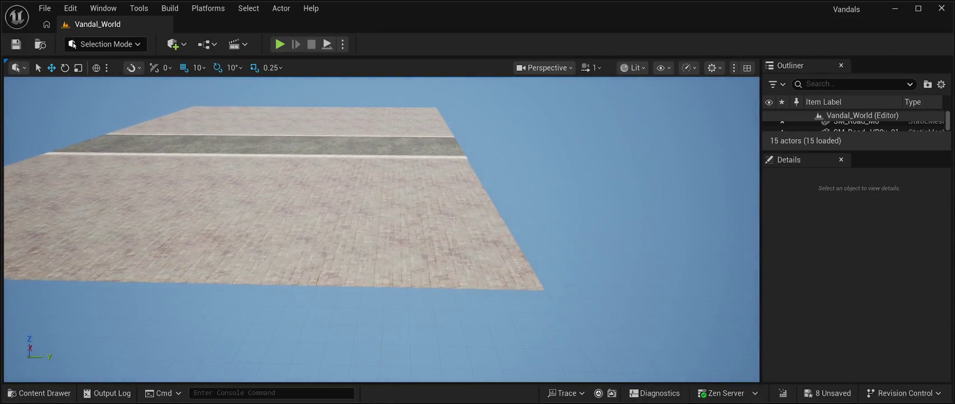
{"action": "left_click", "coordinate": [451, 189]}
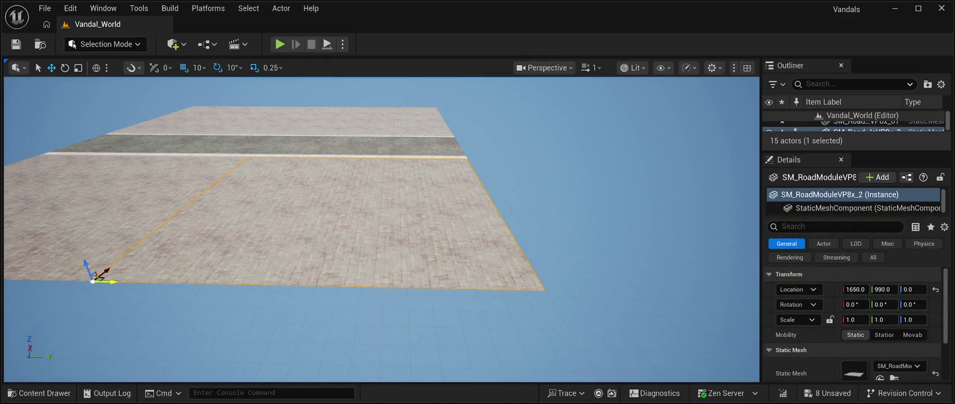
{"action": "mouse_move", "coordinate": [450, 190]}
{"action": "left_mouse_down"}
{"action": "mouse_move", "coordinate": [418, 199]}
{"action": "mouse_move", "coordinate": [418, 180]}
{"action": "left_mouse_up"}
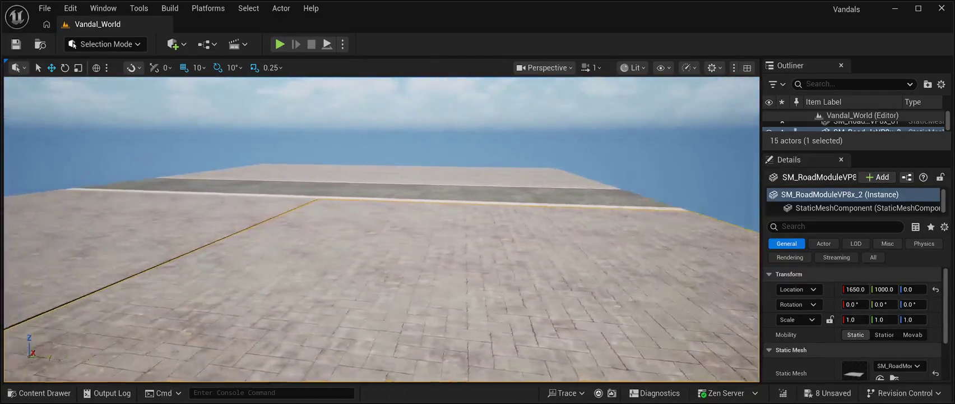
{"action": "key", "text": "f"}
Shift the left slab SM_RoadModuleVP8x_3 along Y to -1000.
{"action": "left_click", "coordinate": [141, 224]}
{"action": "key", "text": "f"}
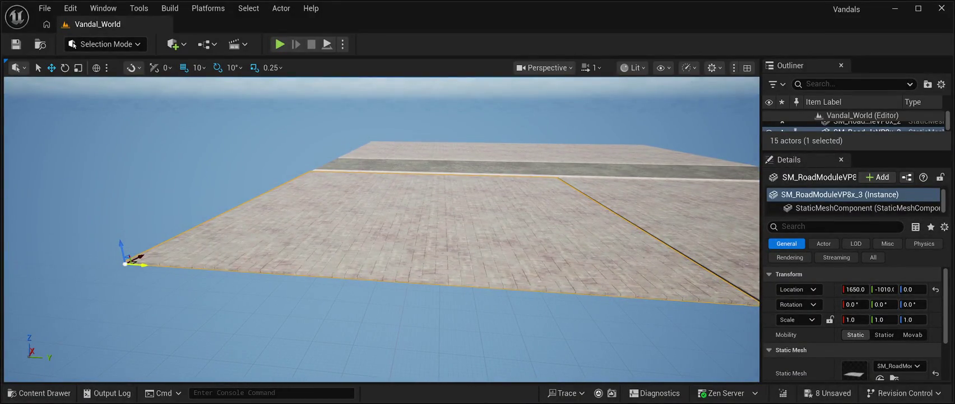
{"action": "left_click_drag", "start_coordinate": [145, 263], "coordinate": [153, 264]}
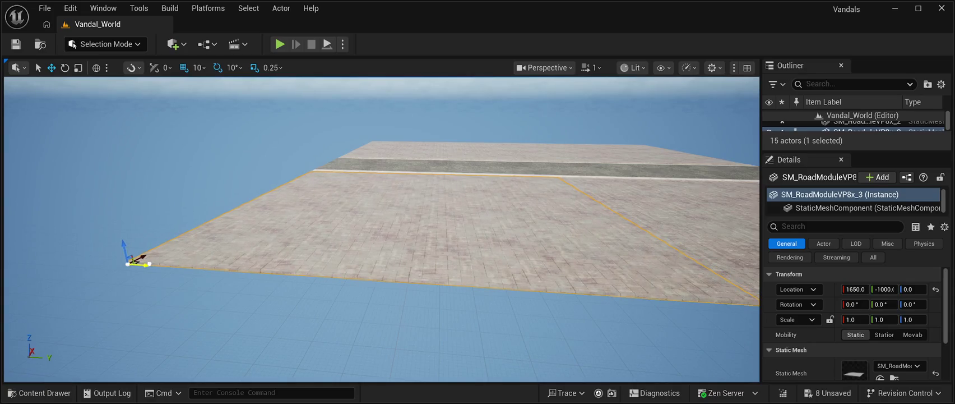
{"action": "scroll", "coordinate": [382, 229], "scroll_direction": "up", "scroll_amount": 4}
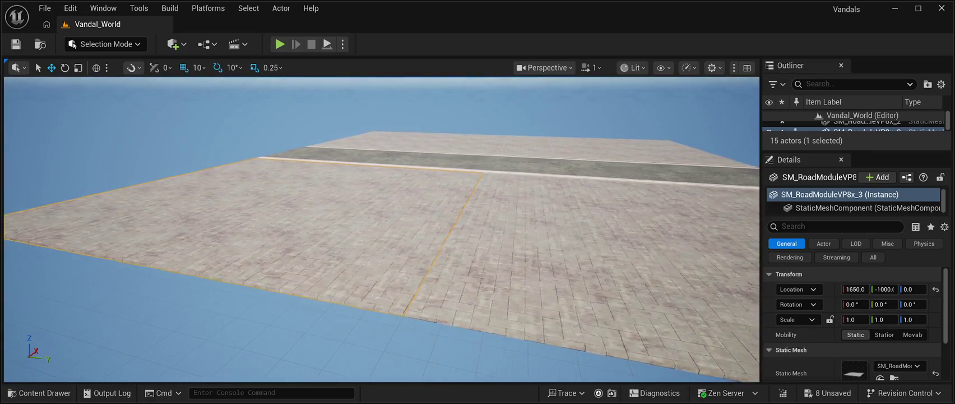
{"action": "key", "text": "Escape"}
{"action": "mouse_move", "coordinate": [382, 225]}
{"action": "left_mouse_down"}
{"action": "mouse_move", "coordinate": [386, 168]}
{"action": "mouse_move", "coordinate": [393, 219]}
{"action": "mouse_move", "coordinate": [404, 224]}
{"action": "mouse_move", "coordinate": [336, 247]}
{"action": "left_mouse_up"}
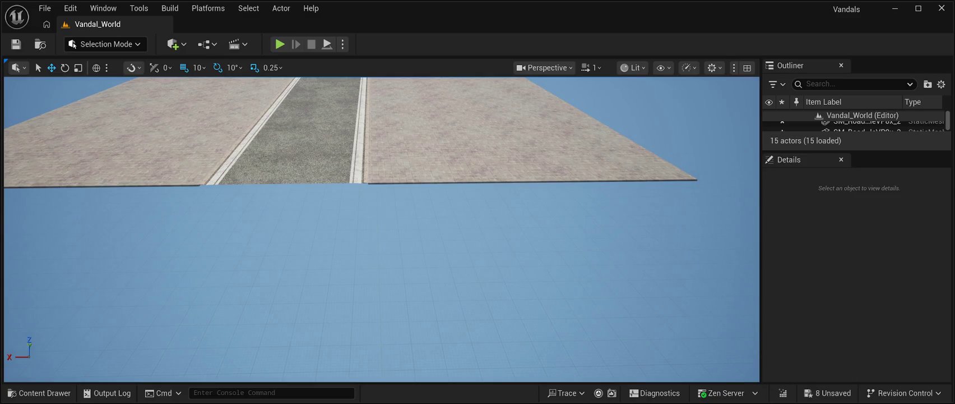
{"action": "mouse_move", "coordinate": [336, 247]}
{"action": "left_mouse_down"}
{"action": "mouse_move", "coordinate": [353, 191]}
{"action": "mouse_move", "coordinate": [331, 205]}
{"action": "mouse_move", "coordinate": [361, 203]}
{"action": "mouse_move", "coordinate": [317, 208]}
{"action": "mouse_move", "coordinate": [317, 140]}
{"action": "mouse_move", "coordinate": [320, 205]}
{"action": "mouse_move", "coordinate": [306, 204]}
{"action": "mouse_move", "coordinate": [306, 169]}
{"action": "mouse_move", "coordinate": [303, 205]}
{"action": "mouse_move", "coordinate": [272, 205]}
{"action": "mouse_move", "coordinate": [249, 218]}
{"action": "left_mouse_up"}
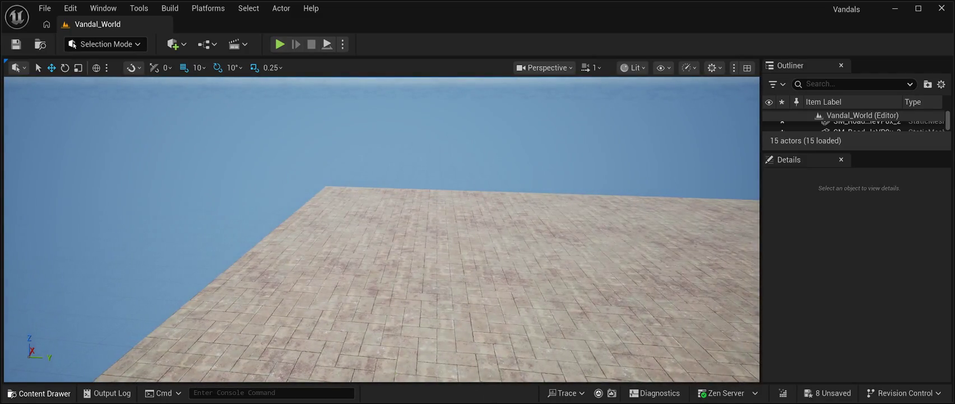
Open the Content Drawer and scroll up through the CyberPunkMegapack Meshes grid.
{"action": "left_click", "coordinate": [39, 392]}
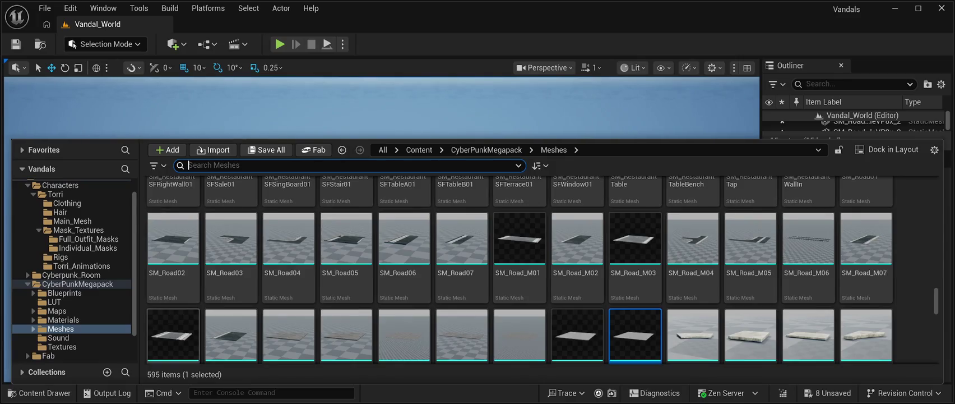
{"action": "scroll", "coordinate": [404, 314], "scroll_direction": "up", "scroll_amount": 2}
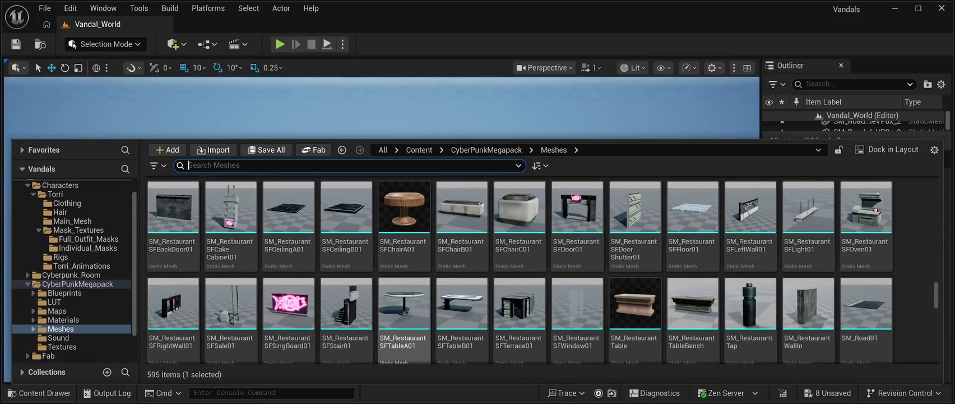
{"action": "scroll", "coordinate": [404, 314], "scroll_direction": "up", "scroll_amount": 4}
{"action": "scroll", "coordinate": [404, 292], "scroll_direction": "up", "scroll_amount": 2}
{"action": "scroll", "coordinate": [519, 269], "scroll_direction": "up", "scroll_amount": 5}
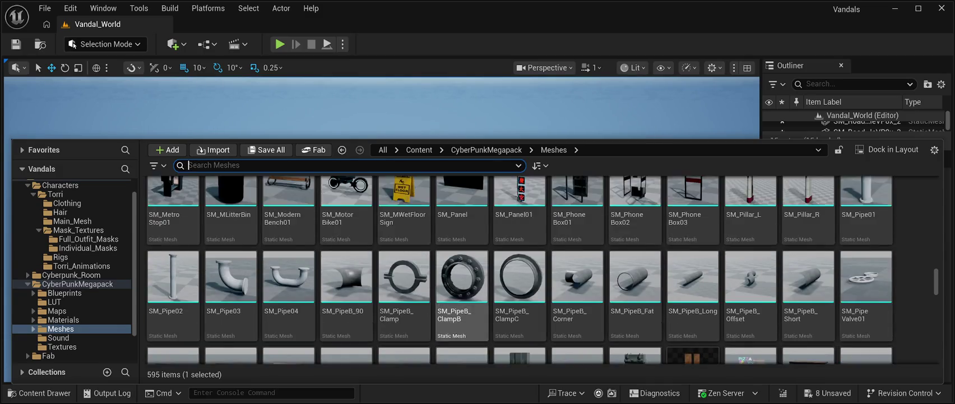
{"action": "scroll", "coordinate": [403, 280], "scroll_direction": "up", "scroll_amount": 3}
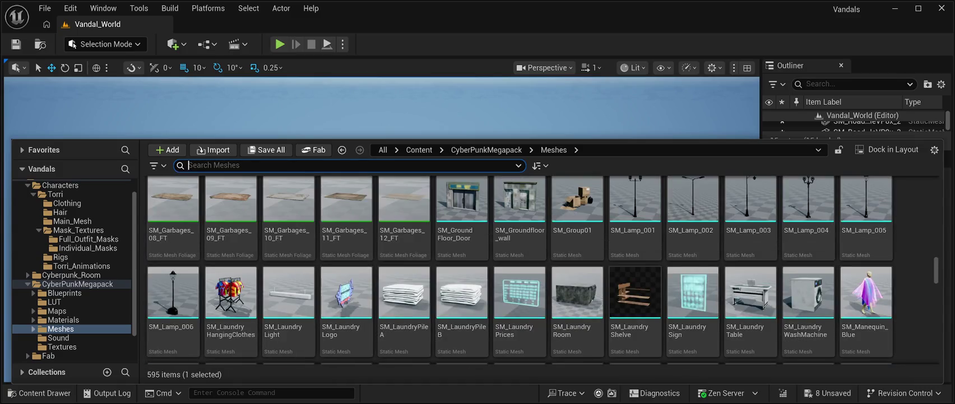
{"action": "scroll", "coordinate": [519, 269], "scroll_direction": "up", "scroll_amount": 10}
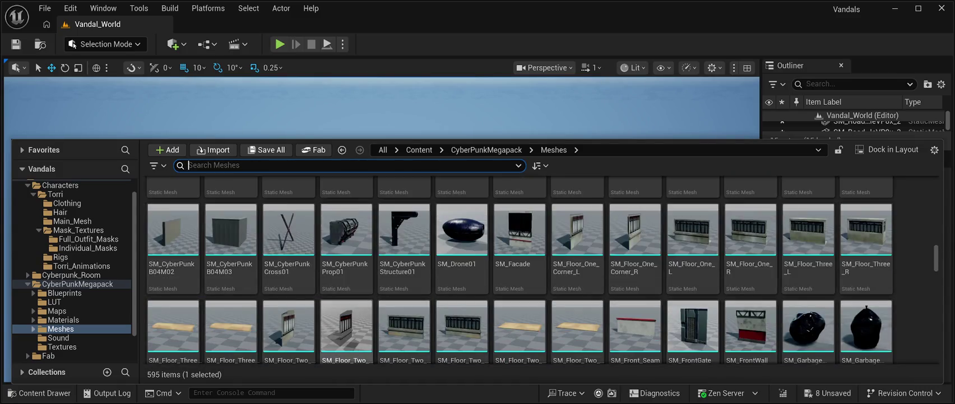
{"action": "scroll", "coordinate": [348, 331], "scroll_direction": "up", "scroll_amount": 15}
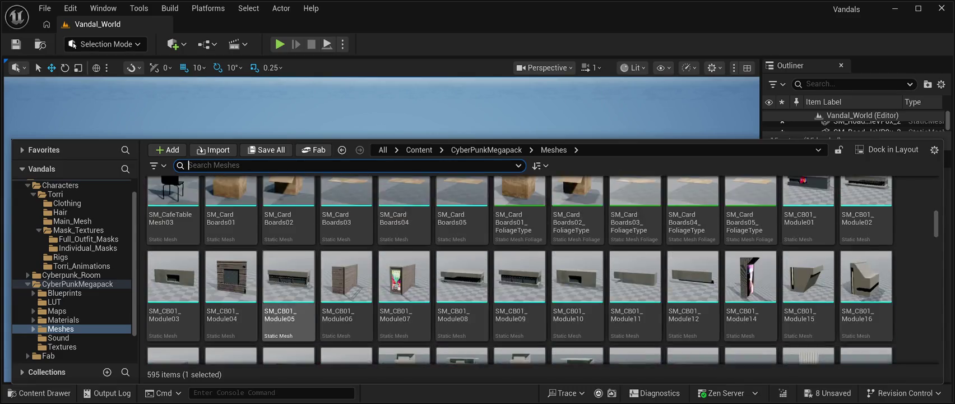
{"action": "scroll", "coordinate": [519, 269], "scroll_direction": "up", "scroll_amount": 10}
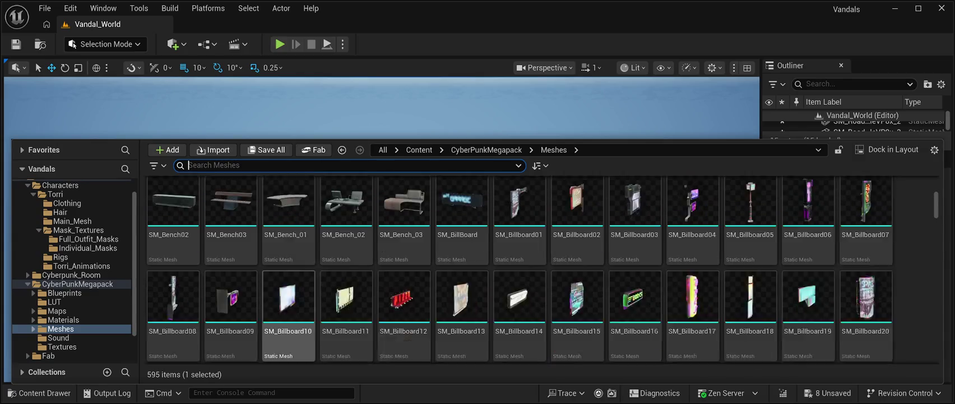
{"action": "scroll", "coordinate": [519, 269], "scroll_direction": "up", "scroll_amount": 3}
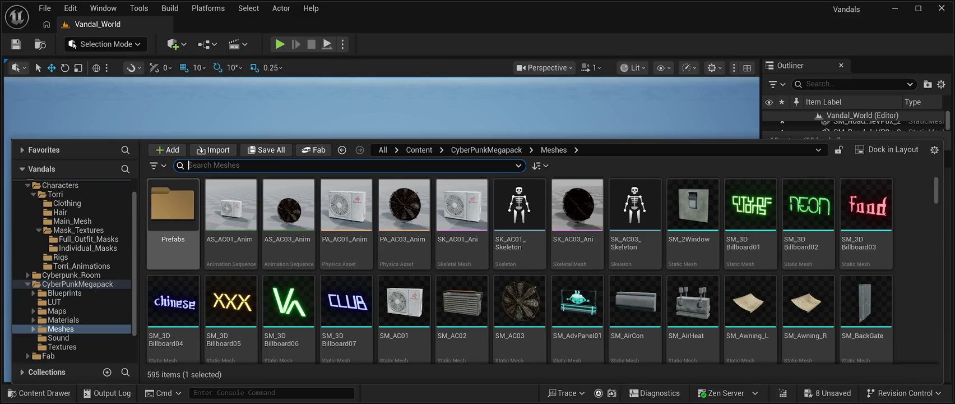
Open the Prefabs folder and browse its 112 building and storefront meshes.
{"action": "double_click", "coordinate": [173, 207]}
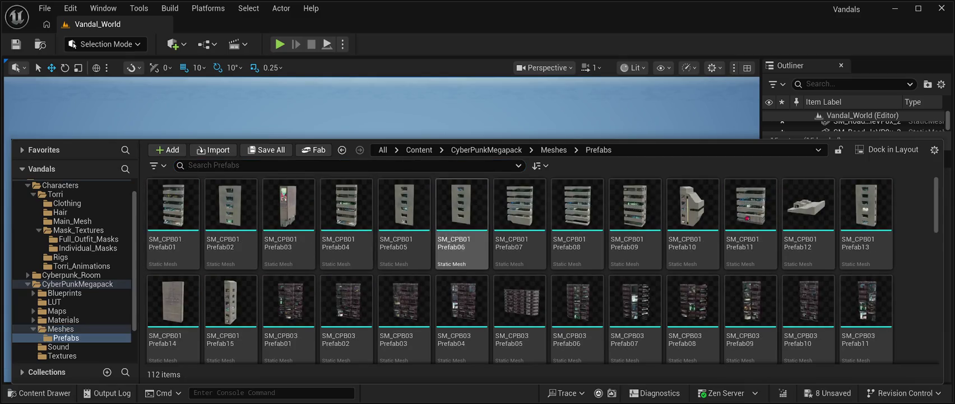
{"action": "scroll", "coordinate": [693, 247], "scroll_direction": "down", "scroll_amount": 3}
{"action": "scroll", "coordinate": [693, 246], "scroll_direction": "down", "scroll_amount": 5}
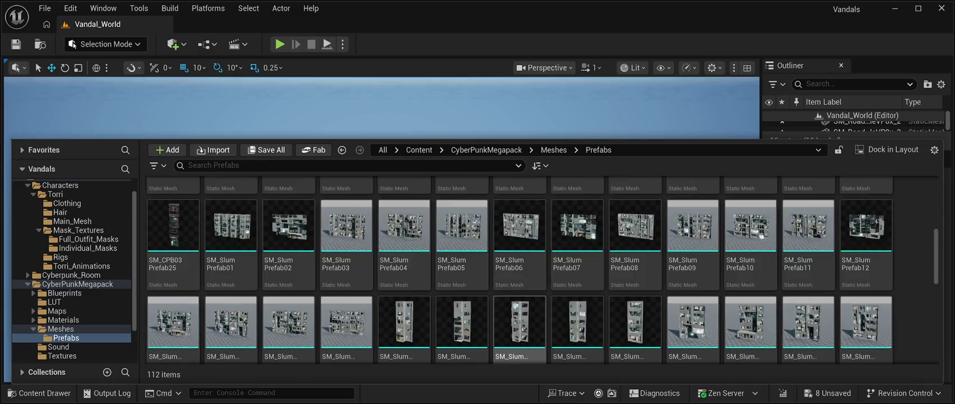
{"action": "scroll", "coordinate": [520, 247], "scroll_direction": "down", "scroll_amount": 5}
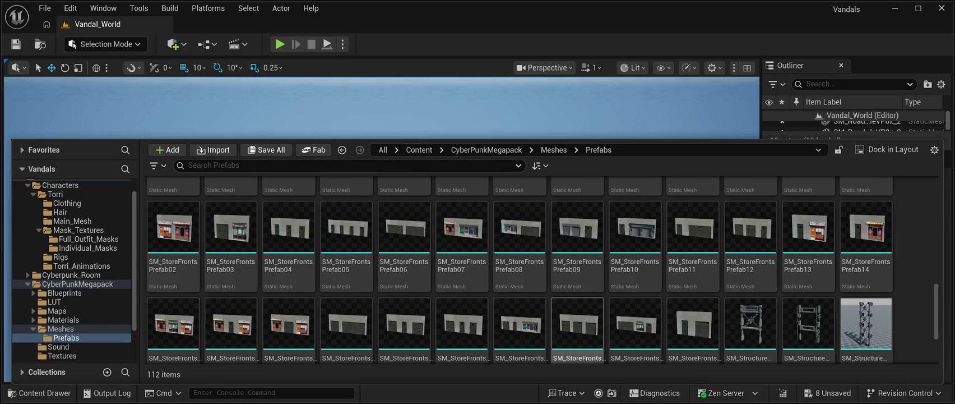
{"action": "scroll", "coordinate": [577, 314], "scroll_direction": "down", "scroll_amount": 1}
{"action": "scroll", "coordinate": [577, 314], "scroll_direction": "down", "scroll_amount": 5}
{"action": "scroll", "coordinate": [462, 302], "scroll_direction": "up", "scroll_amount": 10}
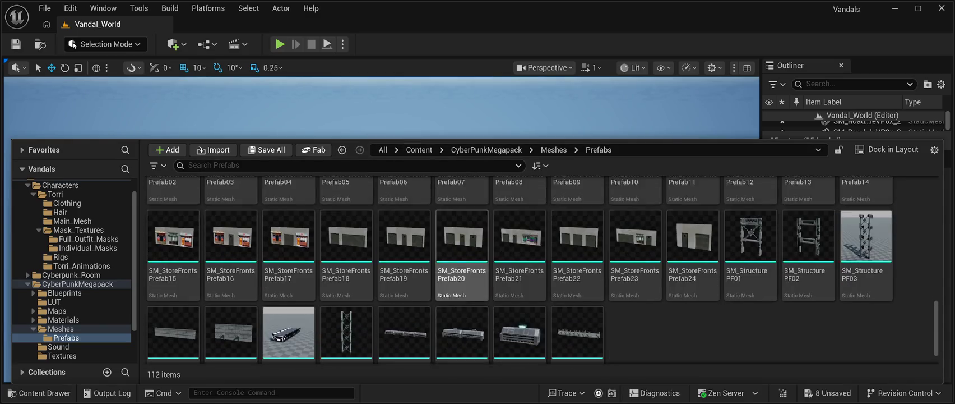
{"action": "scroll", "coordinate": [462, 303], "scroll_direction": "up", "scroll_amount": 5}
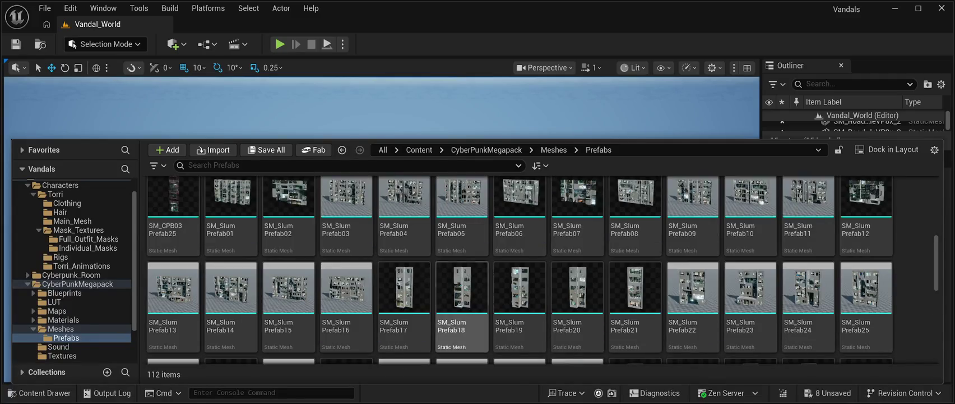
{"action": "scroll", "coordinate": [417, 264], "scroll_direction": "down", "scroll_amount": 10}
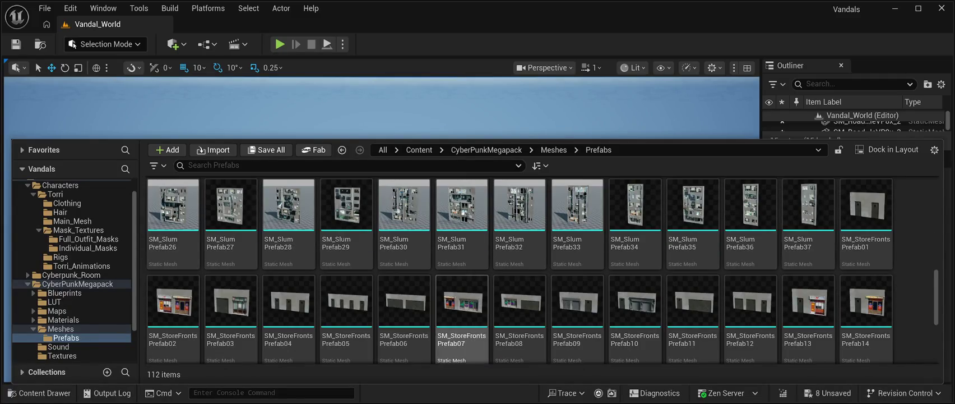
{"action": "scroll", "coordinate": [438, 286], "scroll_direction": "down", "scroll_amount": 5}
{"action": "scroll", "coordinate": [462, 319], "scroll_direction": "up", "scroll_amount": 4}
{"action": "scroll", "coordinate": [462, 319], "scroll_direction": "down", "scroll_amount": 15}
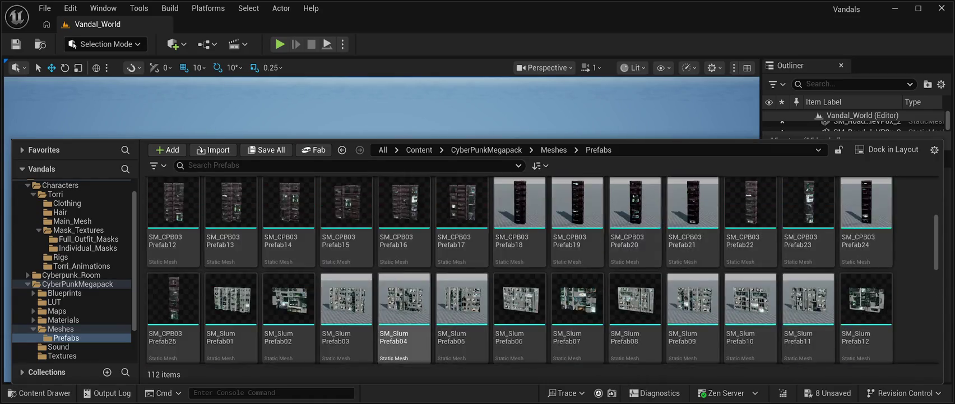
{"action": "scroll", "coordinate": [404, 257], "scroll_direction": "up", "scroll_amount": 3}
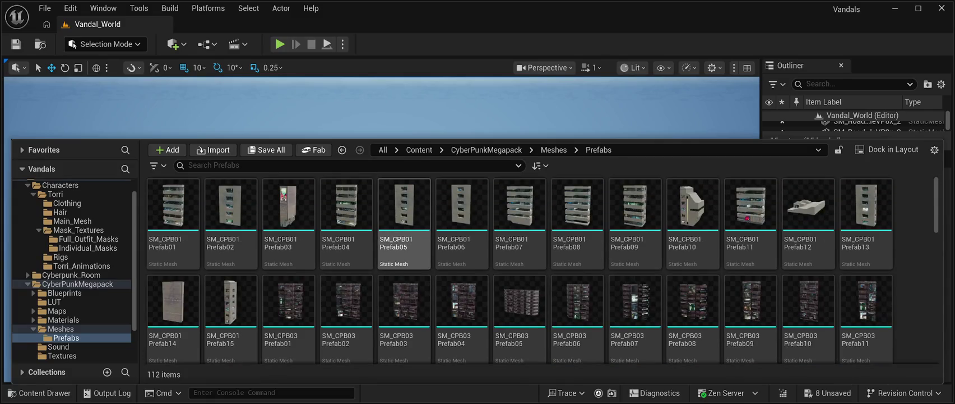
{"action": "scroll", "coordinate": [404, 258], "scroll_direction": "down", "scroll_amount": 9}
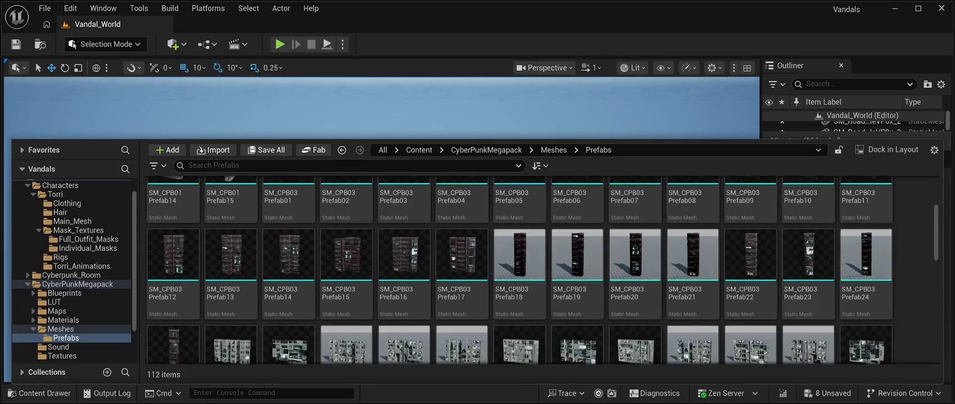
{"action": "scroll", "coordinate": [516, 269], "scroll_direction": "down", "scroll_amount": 6}
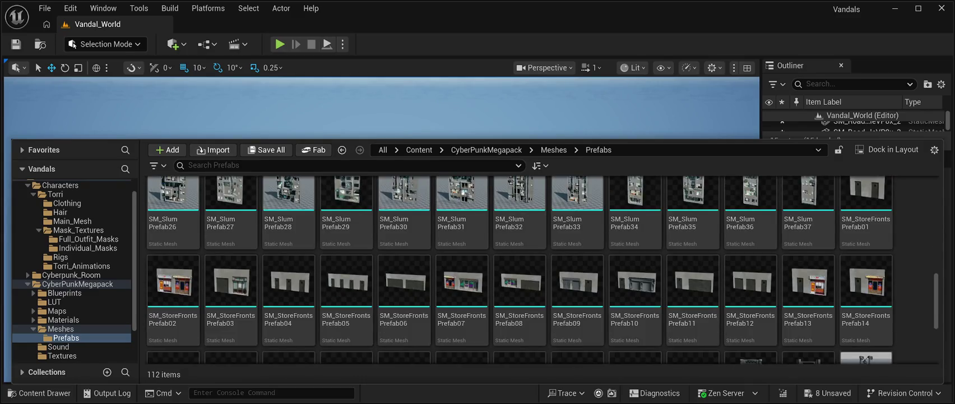
{"action": "scroll", "coordinate": [516, 269], "scroll_direction": "down", "scroll_amount": 2}
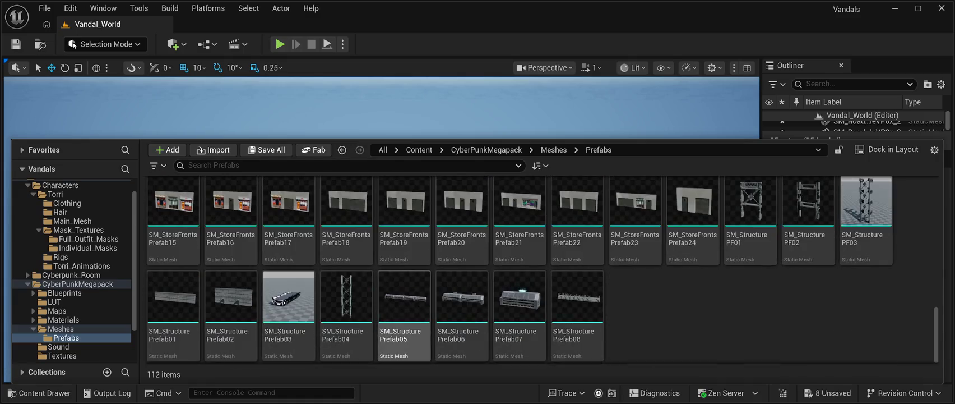
{"action": "scroll", "coordinate": [230, 314], "scroll_direction": "up", "scroll_amount": 15}
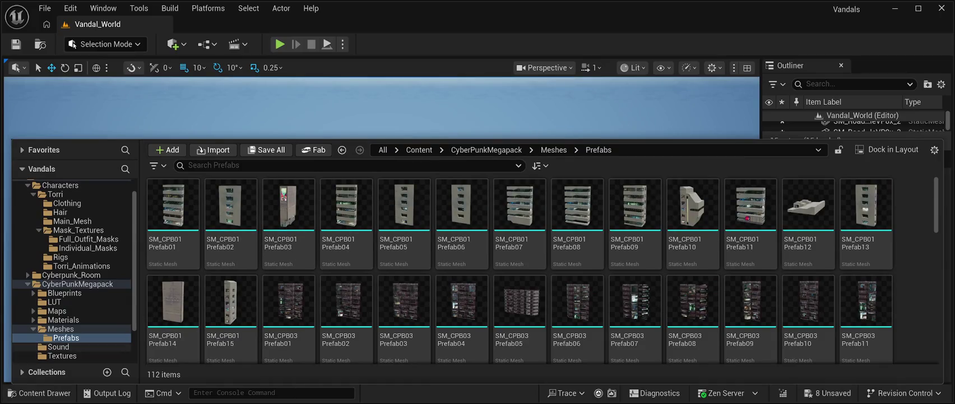
{"action": "left_click", "coordinate": [62, 329]}
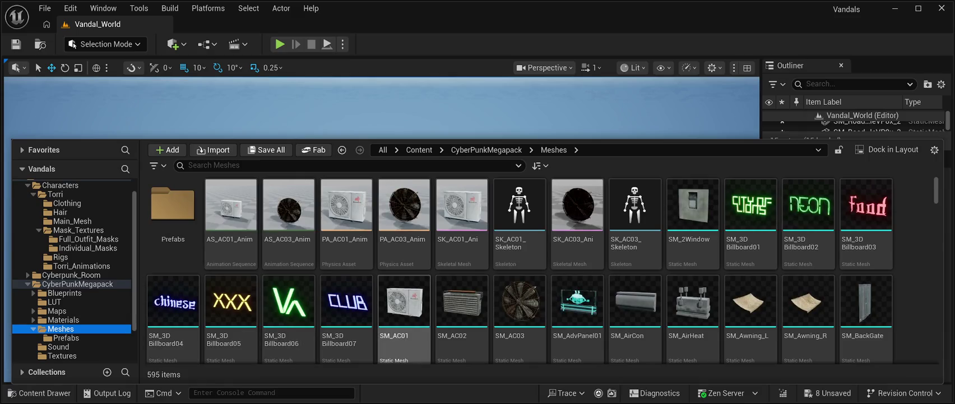
{"action": "scroll", "coordinate": [693, 269], "scroll_direction": "down", "scroll_amount": 1}
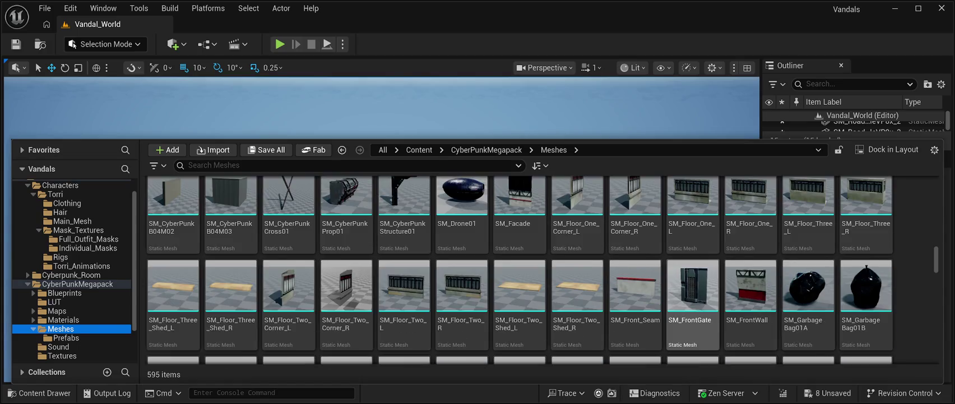
{"action": "scroll", "coordinate": [635, 286], "scroll_direction": "down", "scroll_amount": 3}
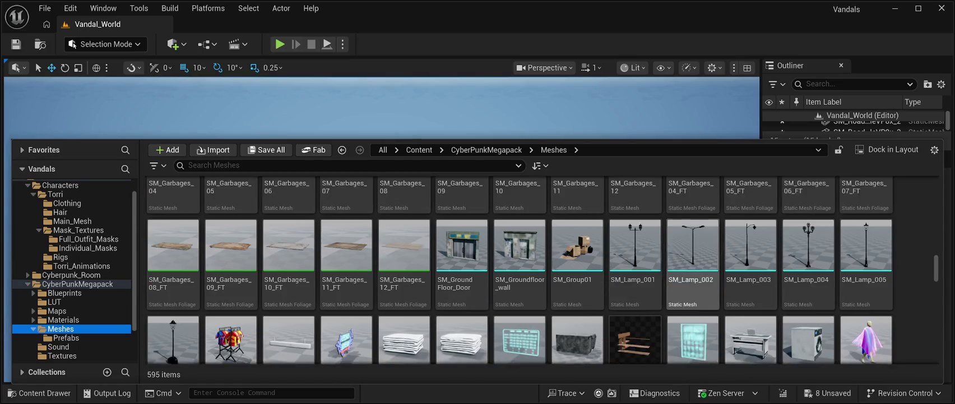
{"action": "scroll", "coordinate": [635, 286], "scroll_direction": "down", "scroll_amount": 5}
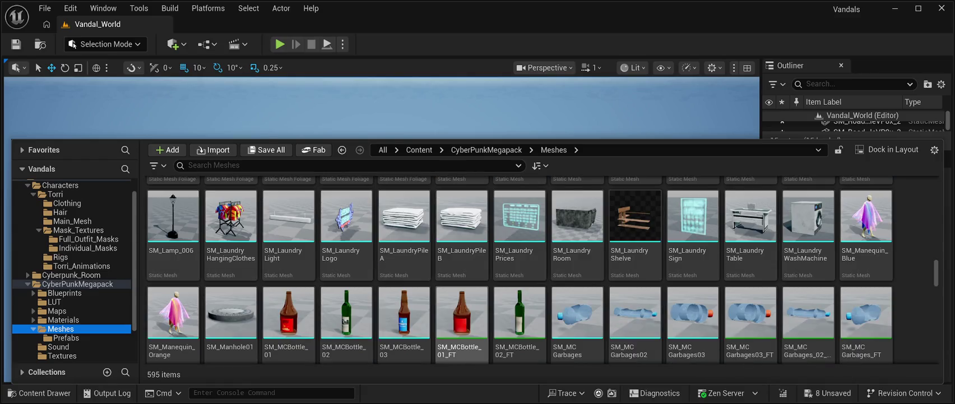
{"action": "scroll", "coordinate": [520, 236], "scroll_direction": "down", "scroll_amount": 1}
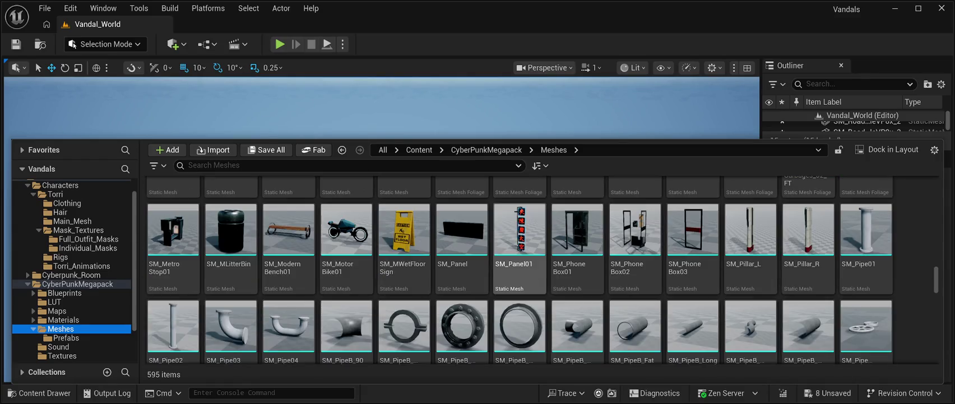
{"action": "scroll", "coordinate": [519, 236], "scroll_direction": "down", "scroll_amount": 2}
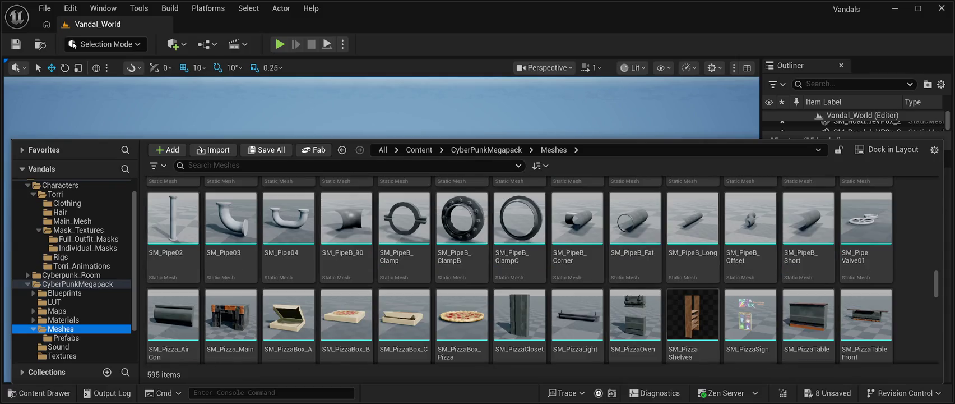
{"action": "scroll", "coordinate": [751, 314], "scroll_direction": "down", "scroll_amount": 3}
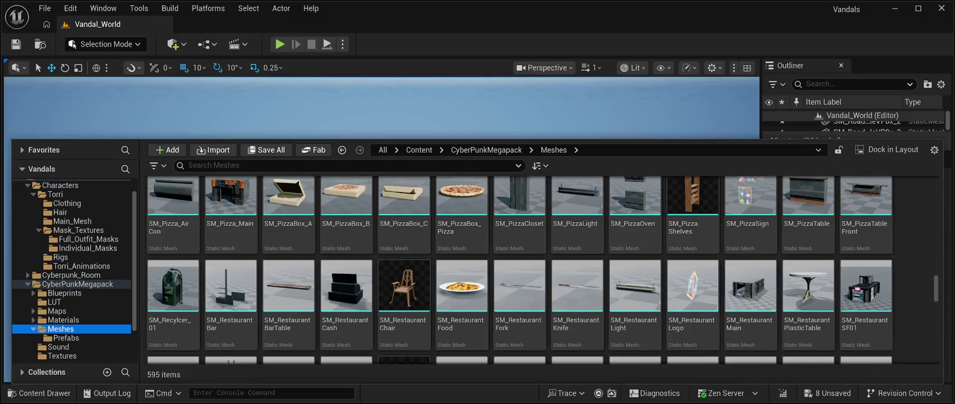
{"action": "scroll", "coordinate": [693, 314], "scroll_direction": "down", "scroll_amount": 3}
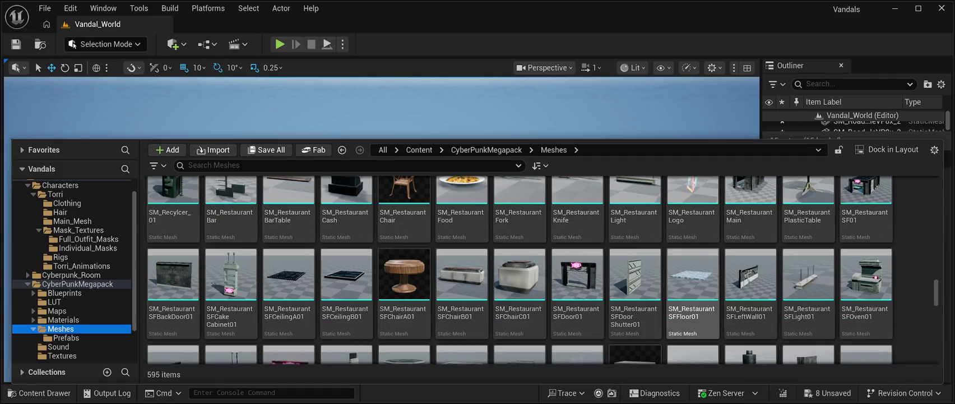
{"action": "scroll", "coordinate": [693, 325], "scroll_direction": "down", "scroll_amount": 2}
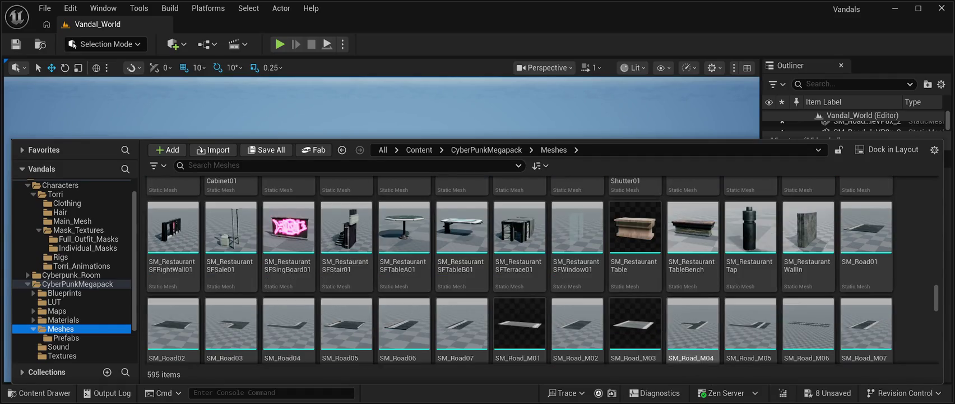
{"action": "scroll", "coordinate": [693, 325], "scroll_direction": "down", "scroll_amount": 1}
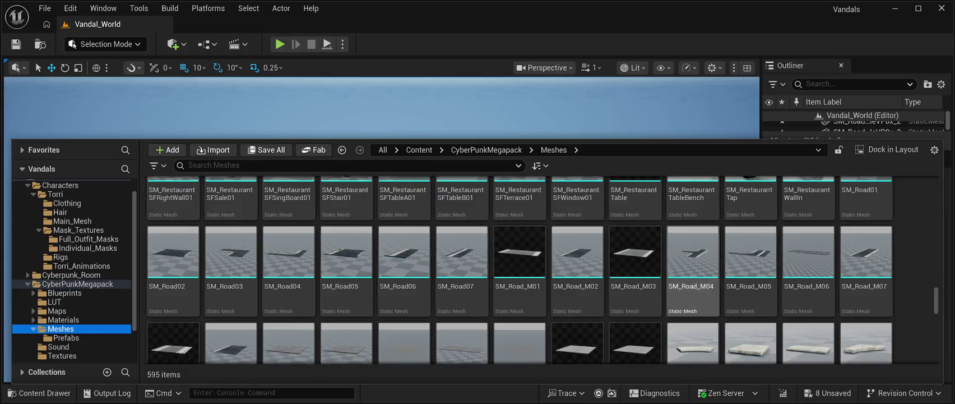
{"action": "scroll", "coordinate": [693, 314], "scroll_direction": "down", "scroll_amount": 2}
{"action": "scroll", "coordinate": [693, 314], "scroll_direction": "down", "scroll_amount": 8}
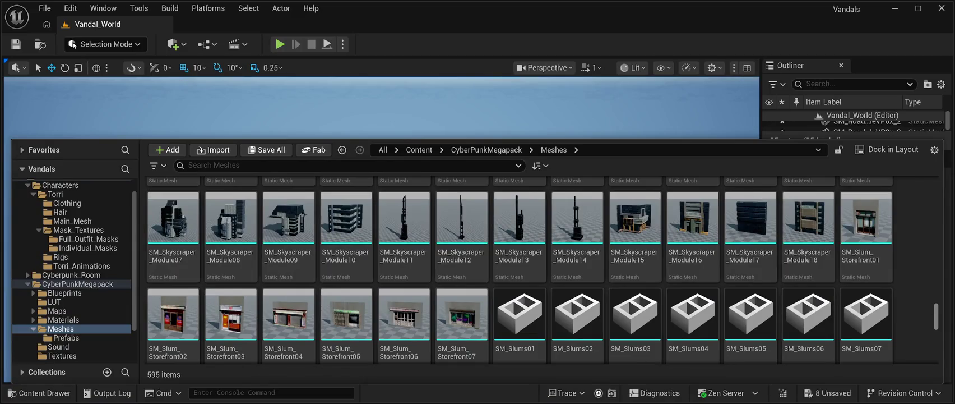
{"action": "scroll", "coordinate": [519, 268], "scroll_direction": "down", "scroll_amount": 10}
{"action": "scroll", "coordinate": [519, 268], "scroll_direction": "down", "scroll_amount": 1}
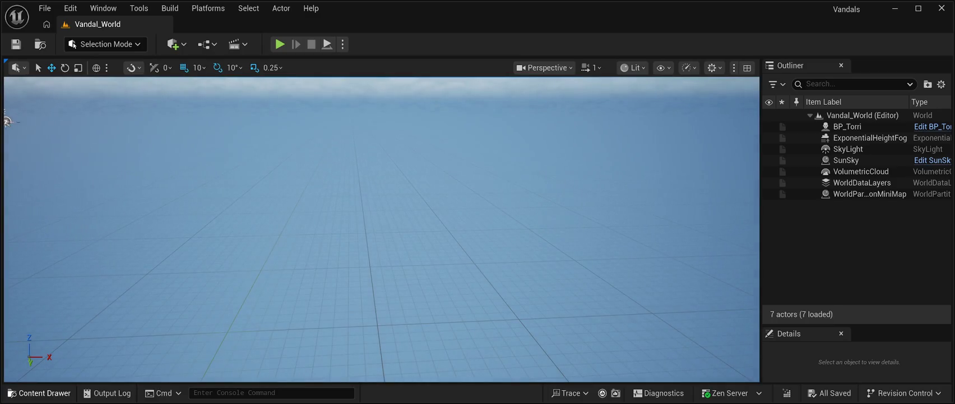
Open the Content Drawer and scroll the Meshes grid to find SM_Train_Front and SM_Train_Back.
{"action": "left_click", "coordinate": [38, 392]}
{"action": "scroll", "coordinate": [866, 314], "scroll_direction": "down", "scroll_amount": 1}
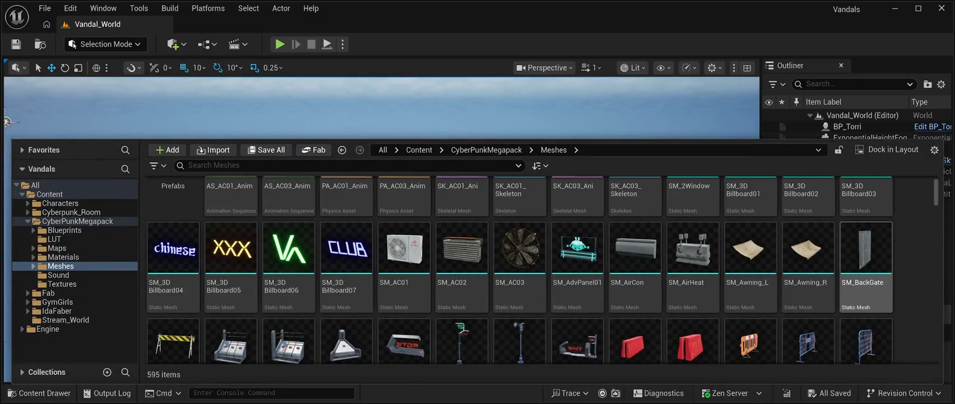
{"action": "left_click_drag", "start_coordinate": [936, 191], "coordinate": [936, 348]}
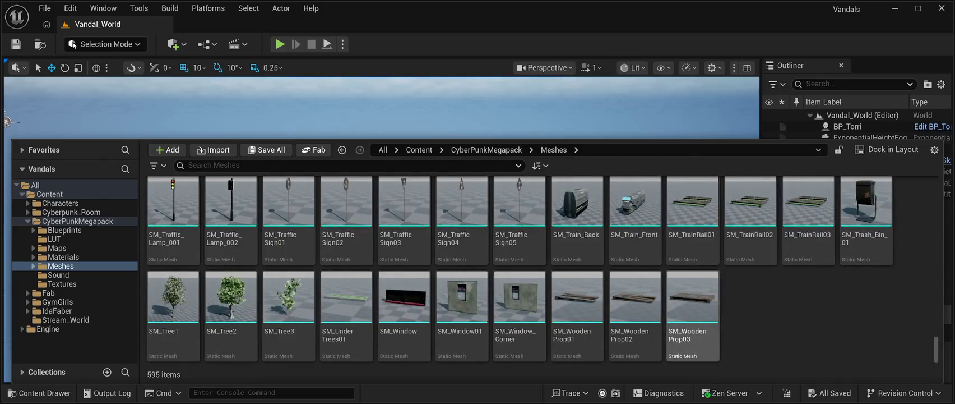
{"action": "scroll", "coordinate": [519, 269], "scroll_direction": "up", "scroll_amount": 1}
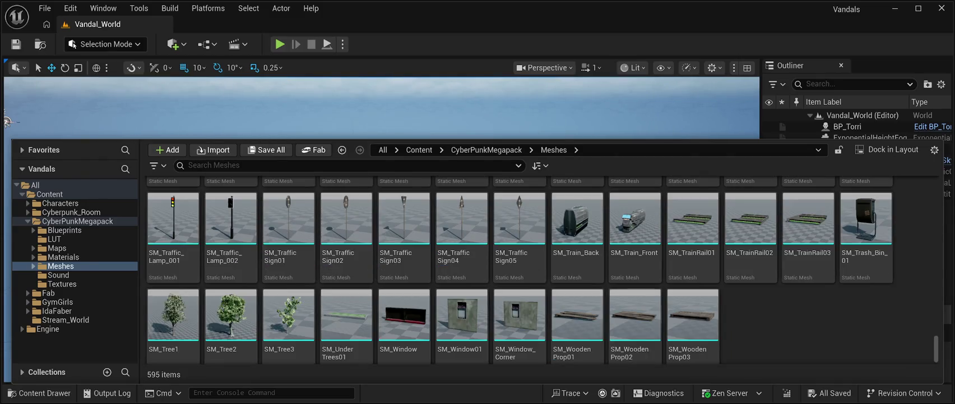
{"action": "scroll", "coordinate": [520, 272], "scroll_direction": "up", "scroll_amount": 2}
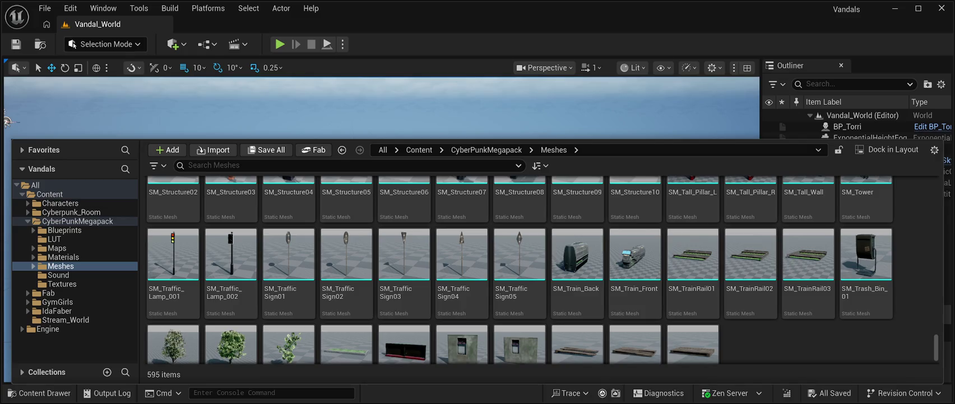
Drop SM_Train_Front into Vandal_World and frame the whole train in the viewport.
{"action": "mouse_move", "coordinate": [636, 257]}
{"action": "left_mouse_down"}
{"action": "mouse_move", "coordinate": [561, 123]}
{"action": "mouse_move", "coordinate": [393, 225]}
{"action": "left_mouse_up"}
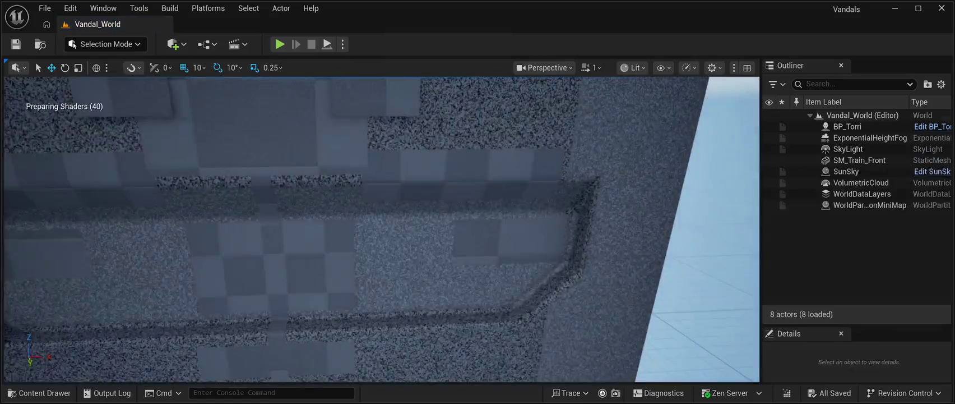
{"action": "key", "text": "f"}
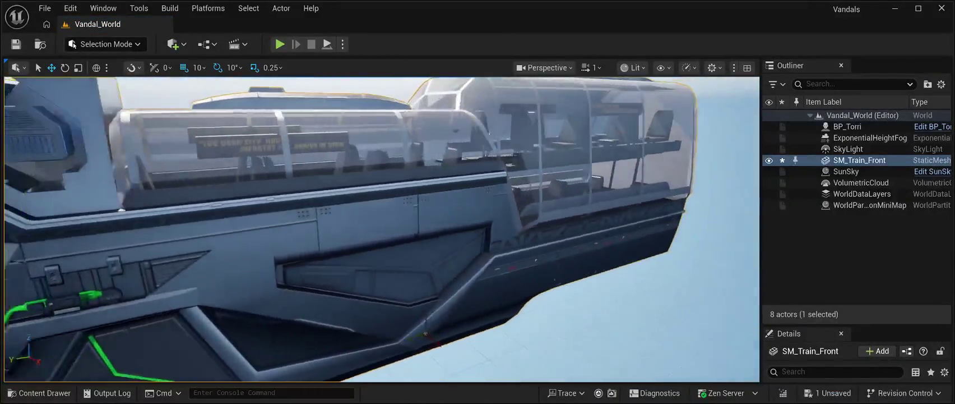
{"action": "key", "text": "f"}
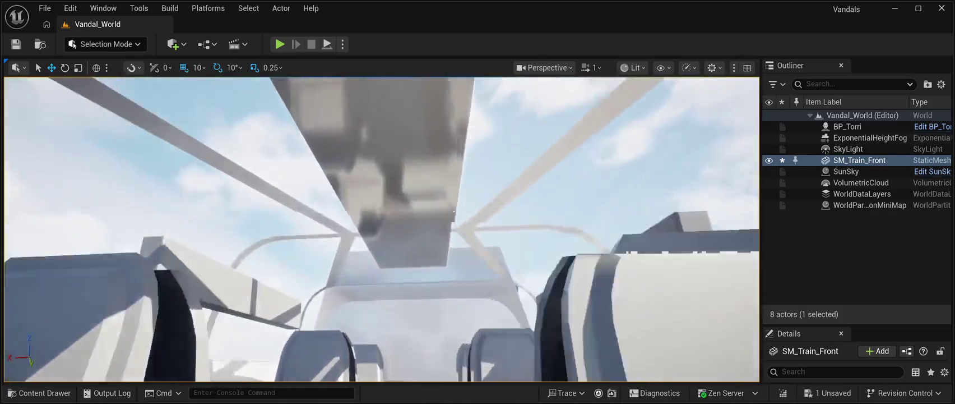
{"action": "key", "text": "f"}
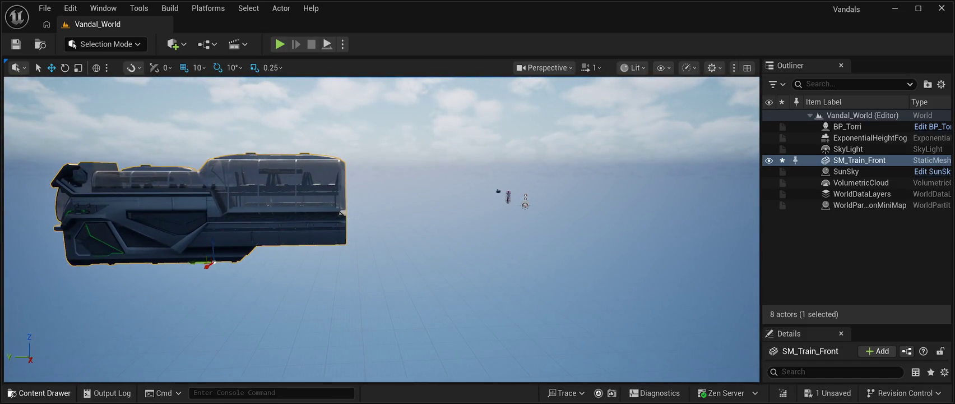
{"action": "left_click", "coordinate": [40, 392]}
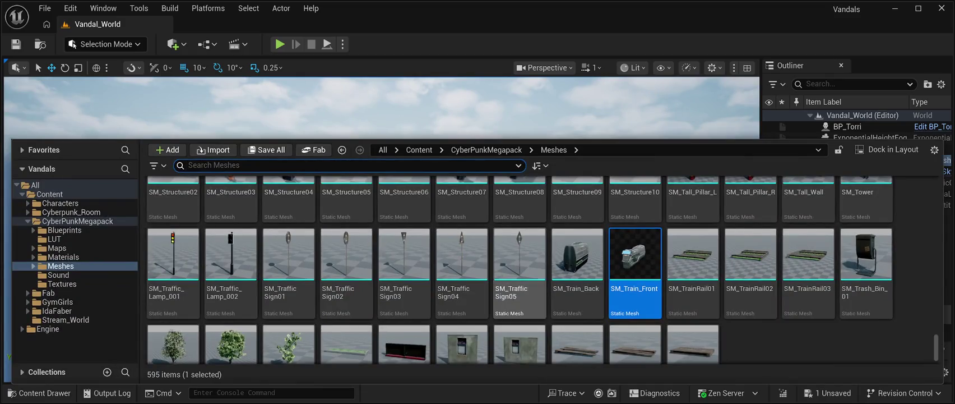
Select SM_Train_Back in the Content Drawer, then step through the Outliner from SM_Road_M03 to SM_Road_M6.
{"action": "left_click", "coordinate": [578, 258]}
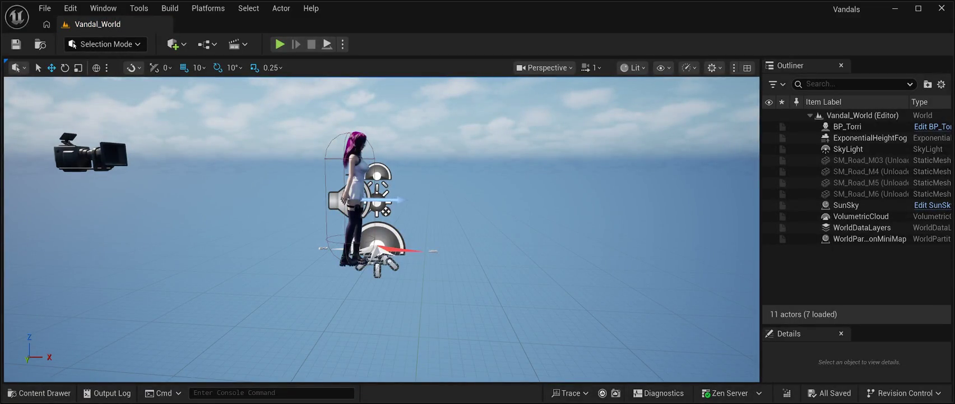
{"action": "key", "text": "Right"}
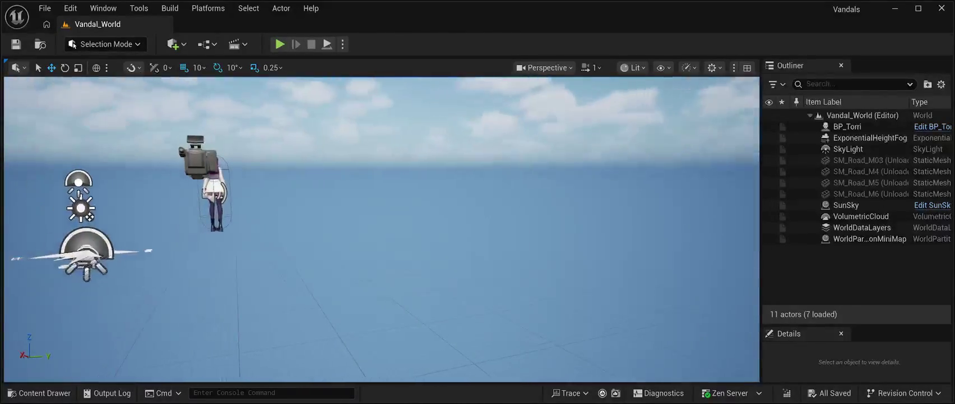
{"action": "left_click", "coordinate": [864, 159]}
{"action": "key", "text": "Down"}
{"action": "key", "text": "Down"}
{"action": "key", "text": "Down"}
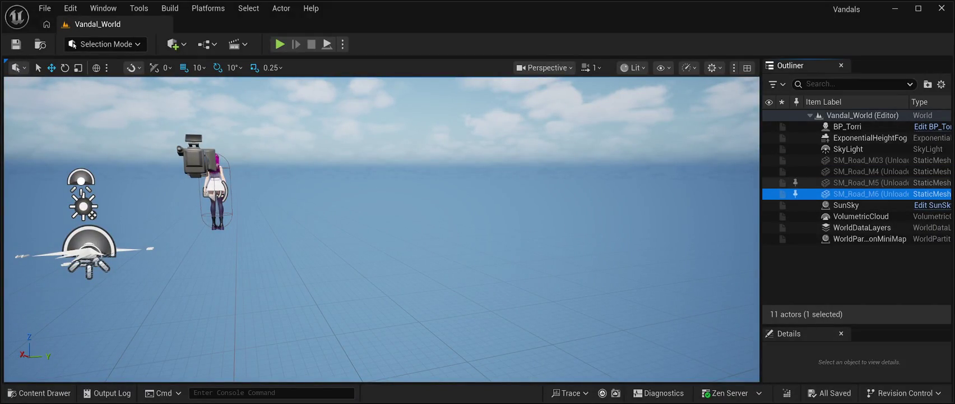
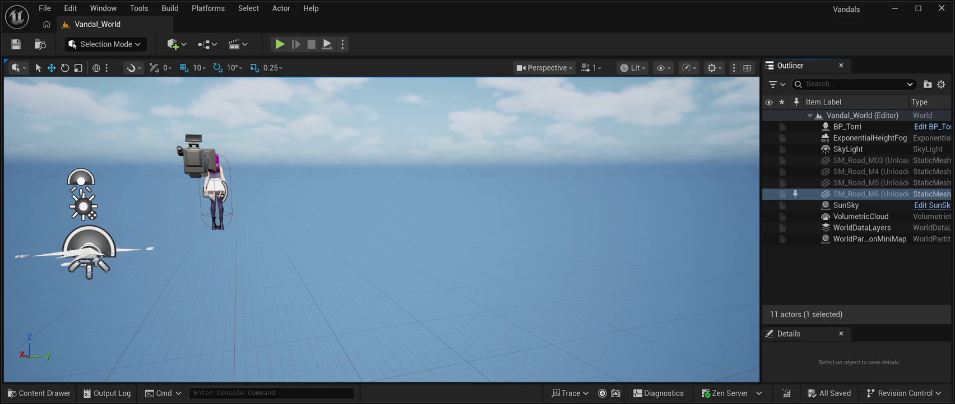
Load the SM_Road_M6, SM_Road_M5 and SM_Road_M4 road meshes into Vandal_World.
{"action": "left_click", "coordinate": [795, 193]}
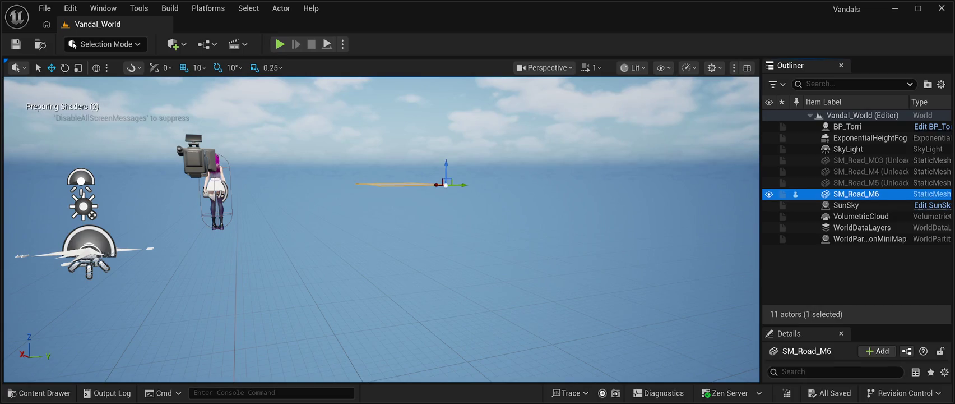
{"action": "left_click", "coordinate": [858, 182]}
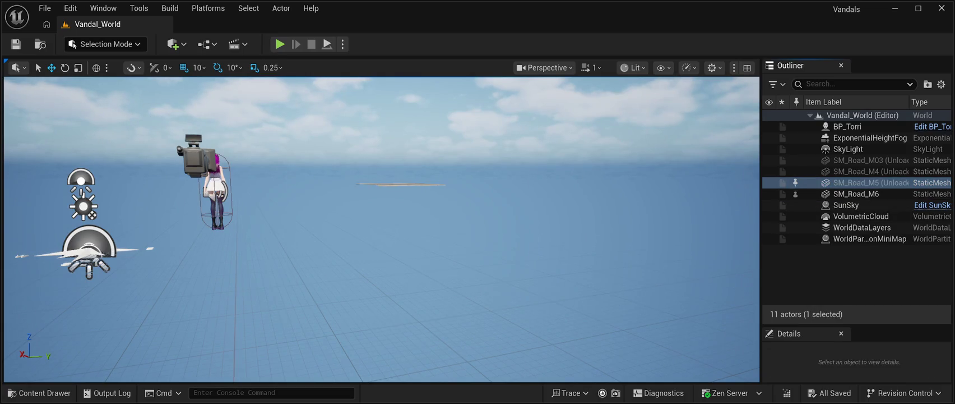
{"action": "left_click", "coordinate": [795, 182]}
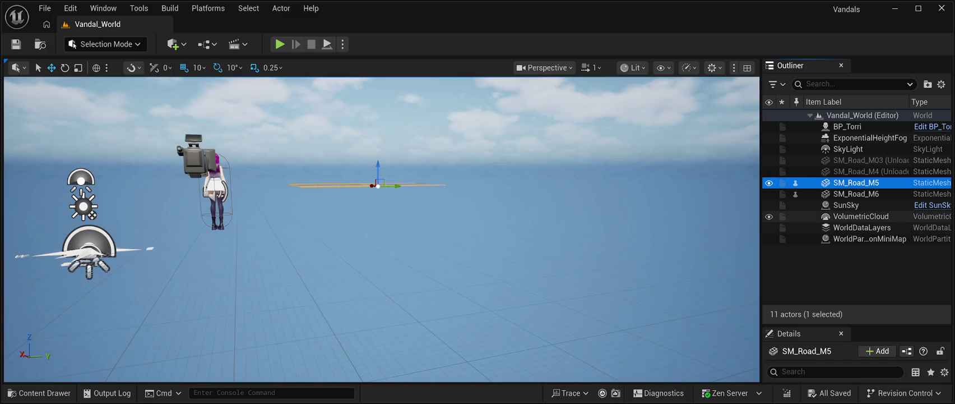
{"action": "left_click", "coordinate": [857, 171]}
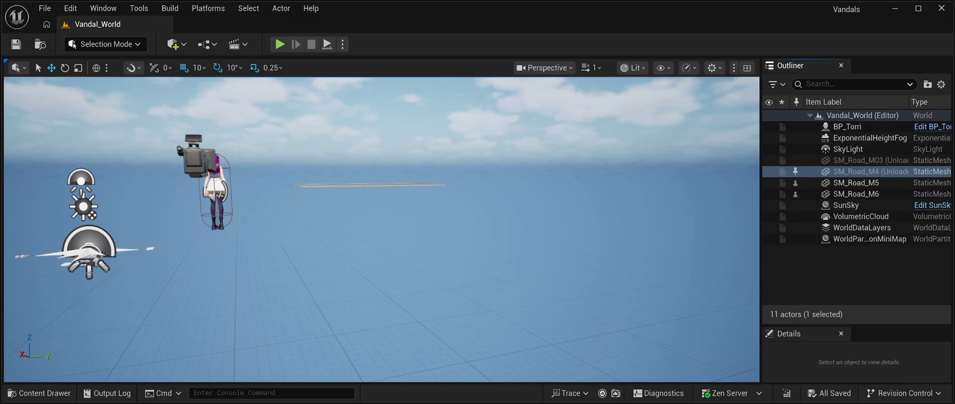
{"action": "left_click", "coordinate": [795, 171]}
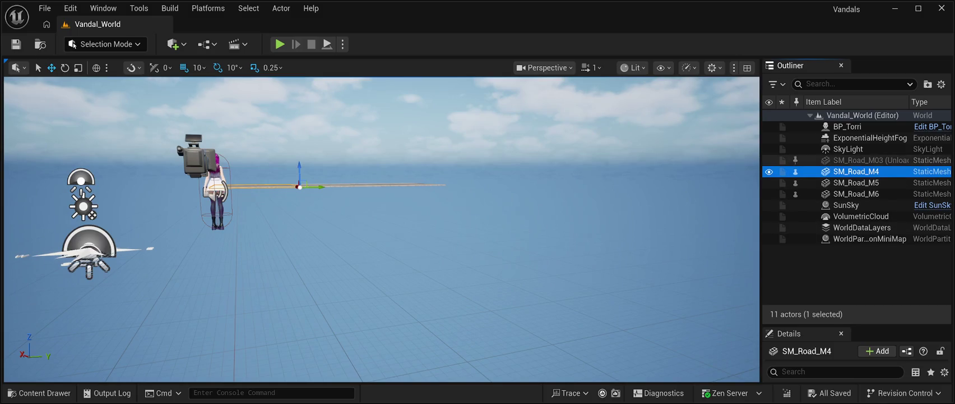
Load SM_Road_M03, save the level, and focus the viewport on SM_Road_M03.
{"action": "left_click", "coordinate": [858, 159]}
{"action": "left_click", "coordinate": [795, 160]}
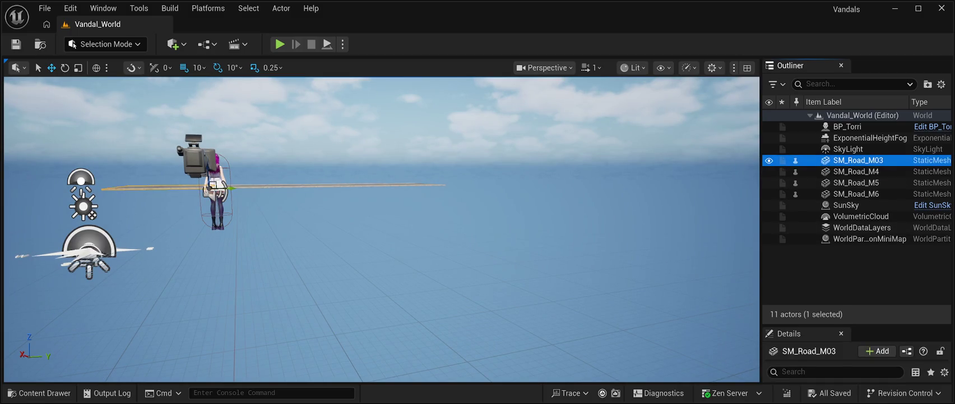
{"action": "left_click", "coordinate": [15, 45]}
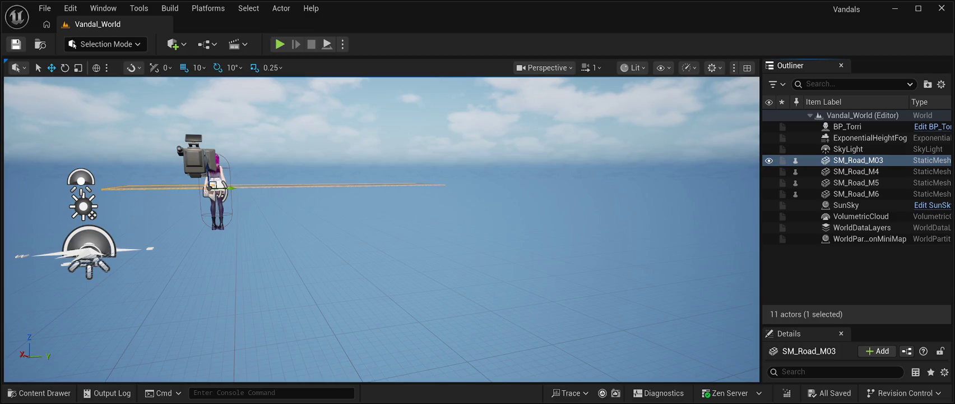
{"action": "key", "text": "f"}
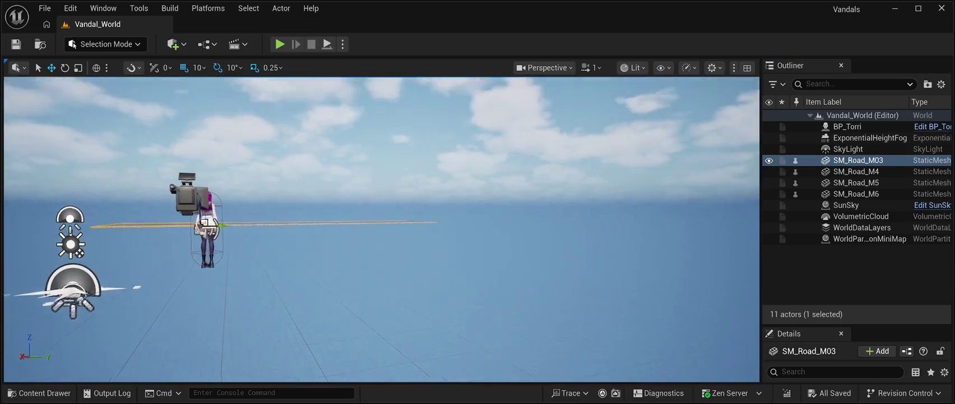